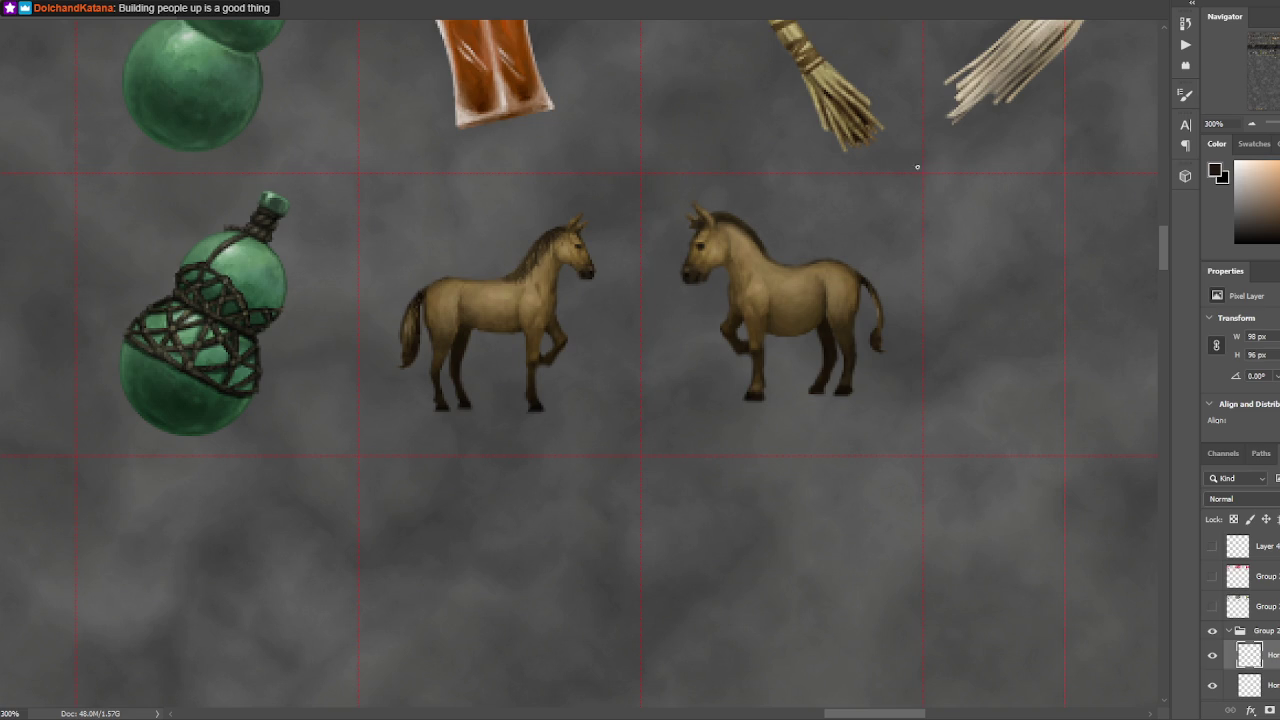
- Sample the horse's brown, then nudge the right horse down and left in its cell
left_click(785, 315, "alt")
left_click(783, 313, "alt")
key("ctrl+minus")
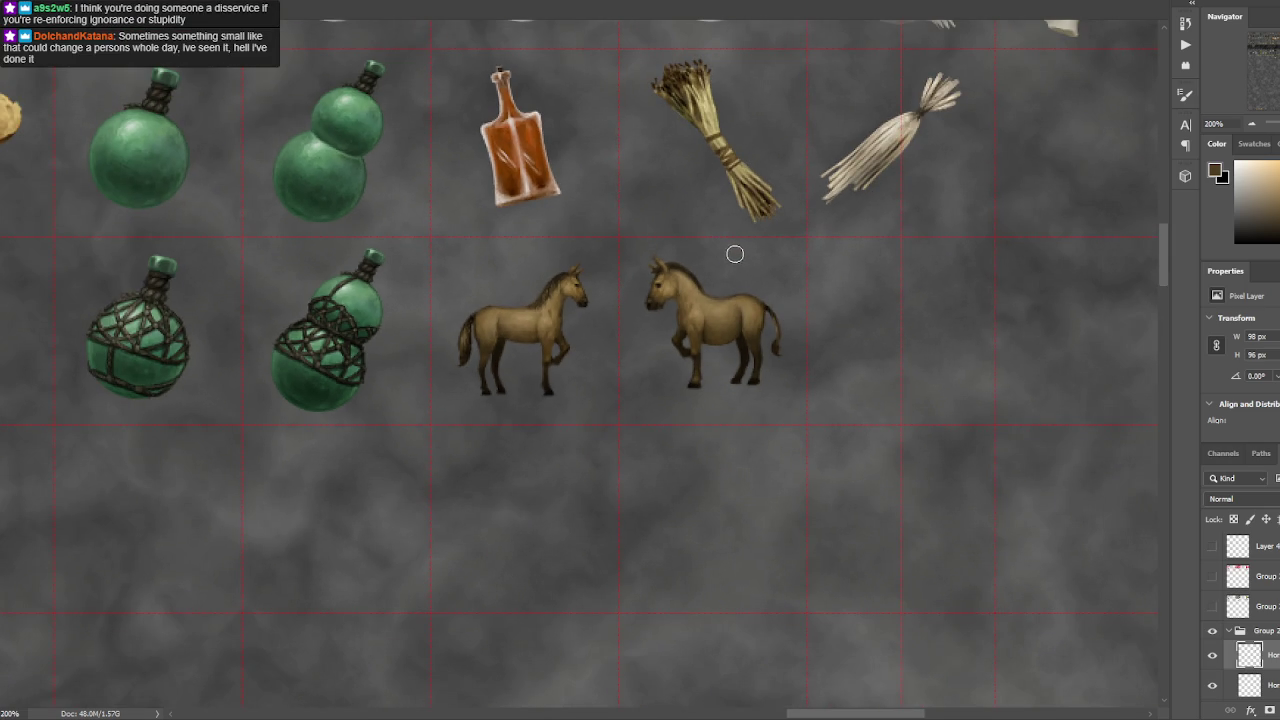
key("bracketright")
key("bracketright")
key("bracketright")
key("bracketright")
key("bracketright")
key("bracketleft")
key("bracketleft")
key("bracketleft")
key("v")
left_click_drag(763, 306, 756, 318)
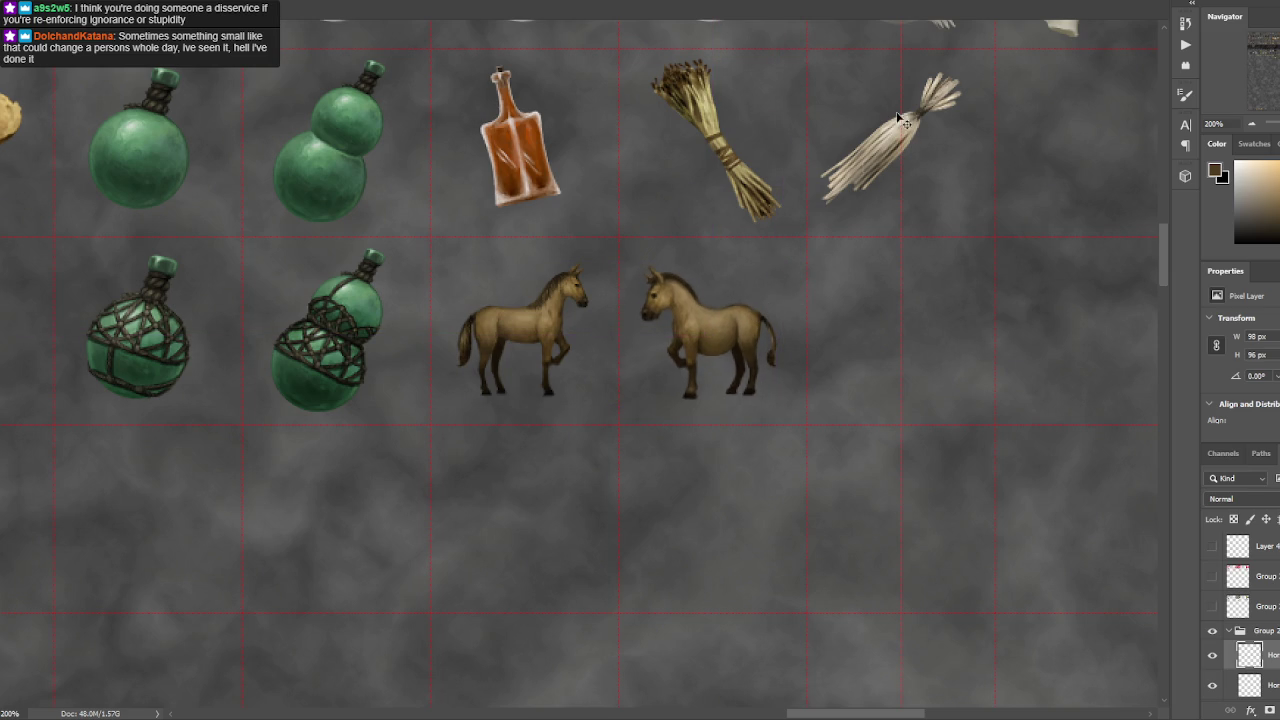
left_click(754, 348)
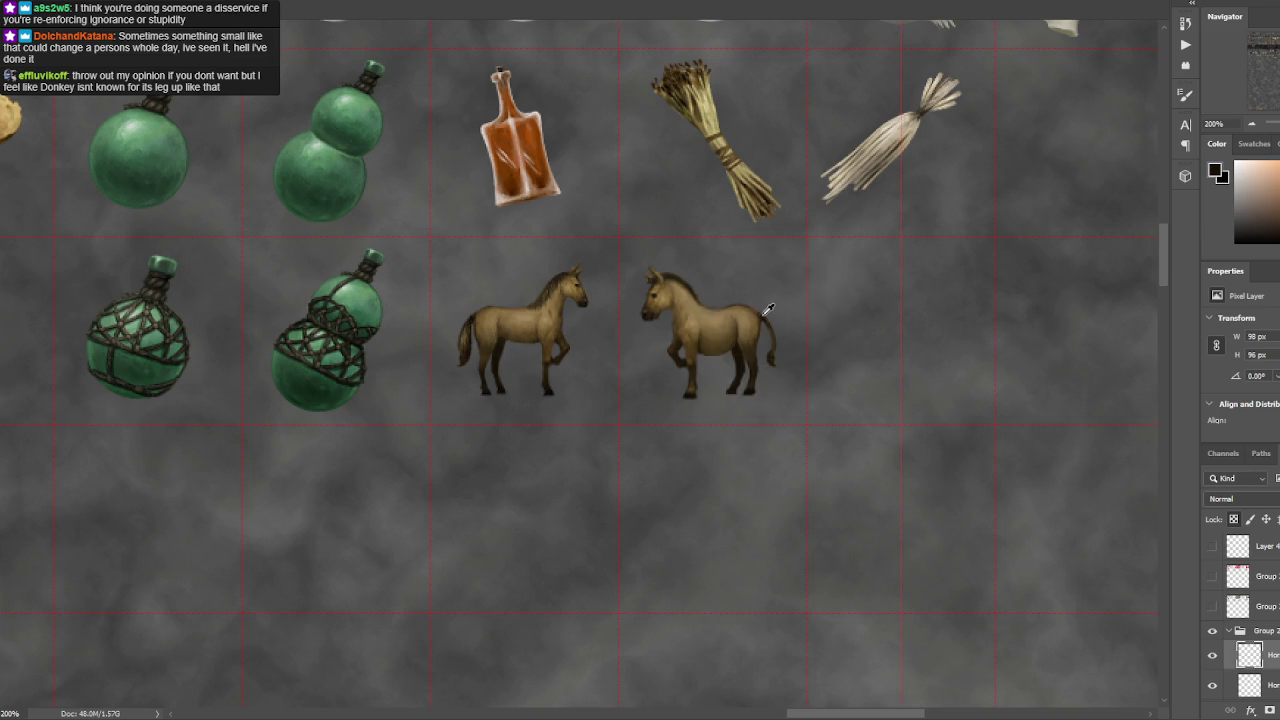
- Darken and extend the right horse's tail tip with a very dark brown brush stroke
left_click(757, 309, "alt")
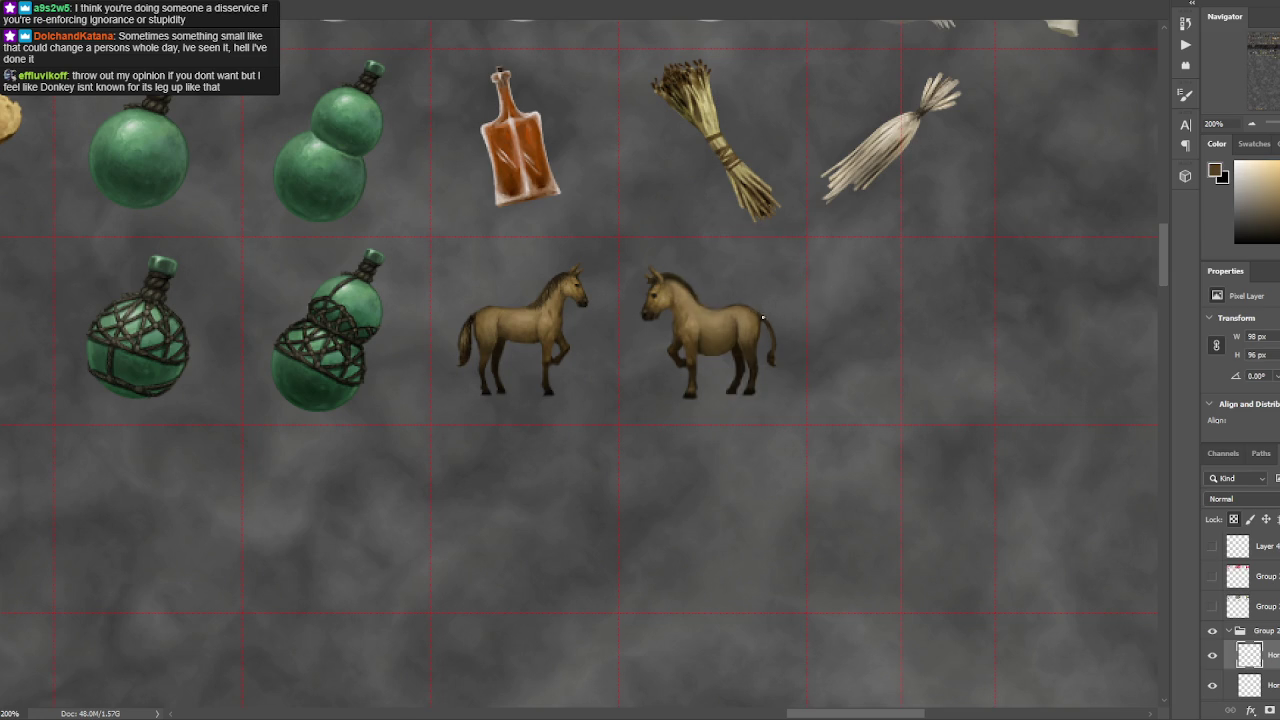
left_click(766, 317, "alt")
left_click(771, 358, "alt")
left_click_drag(770, 352, 776, 344)
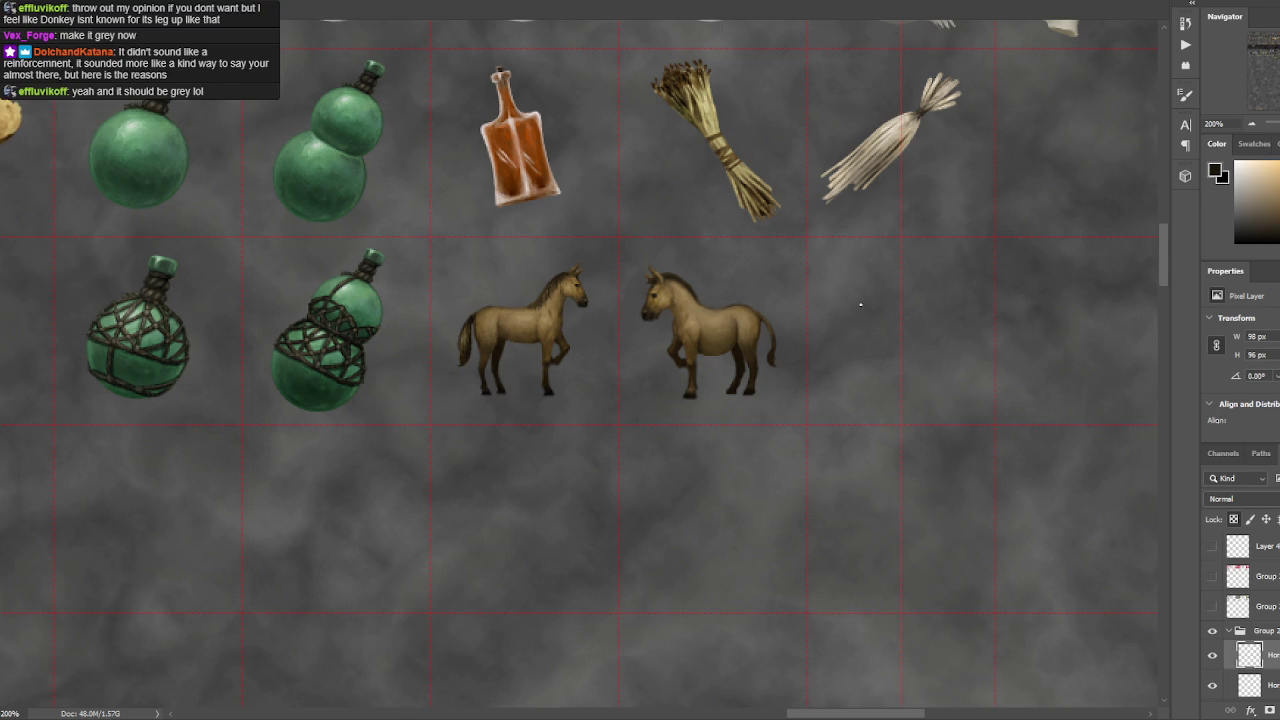
- Sample the horse's browns and open Levels, cancelling it without changes
left_click(676, 288)
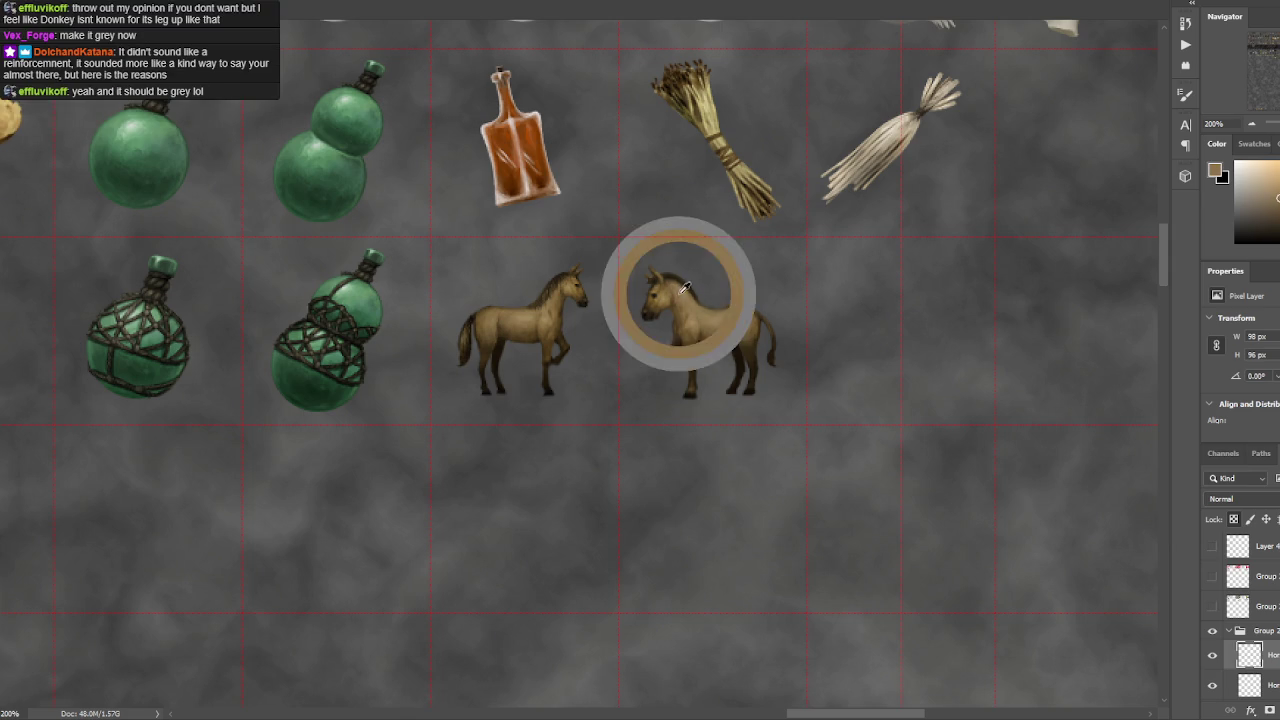
left_click(670, 277)
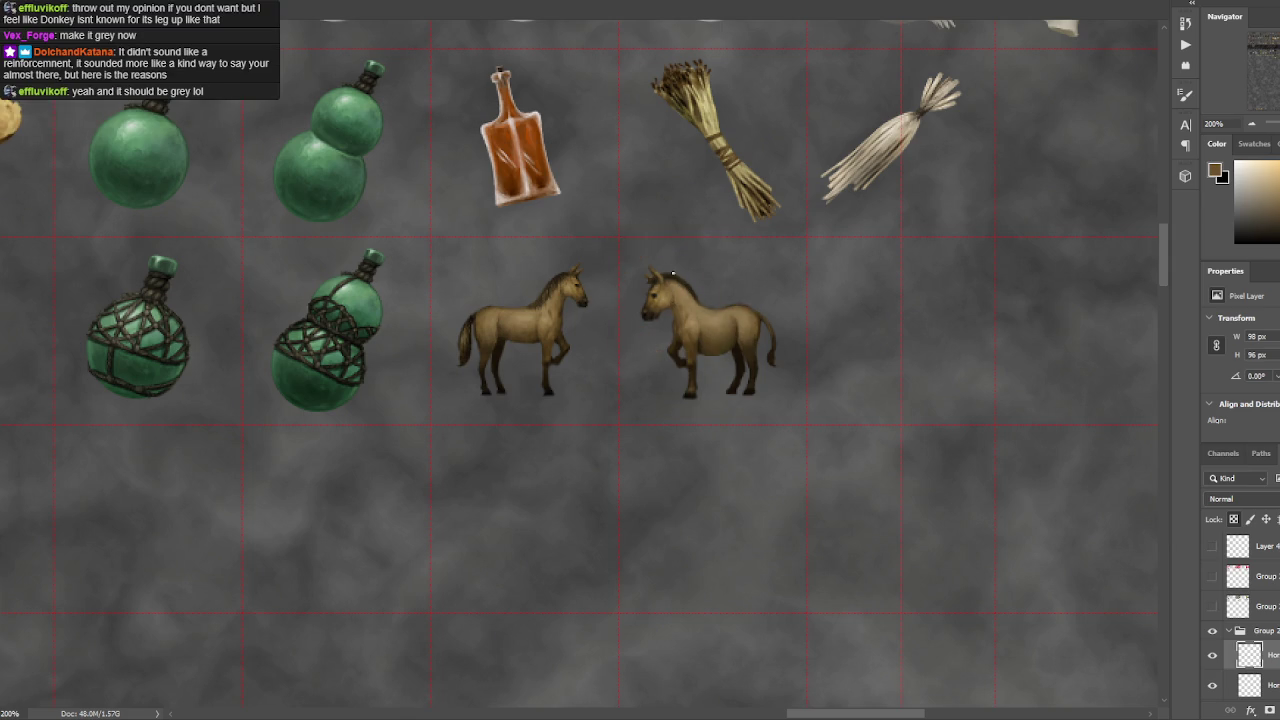
key("ctrl+minus")
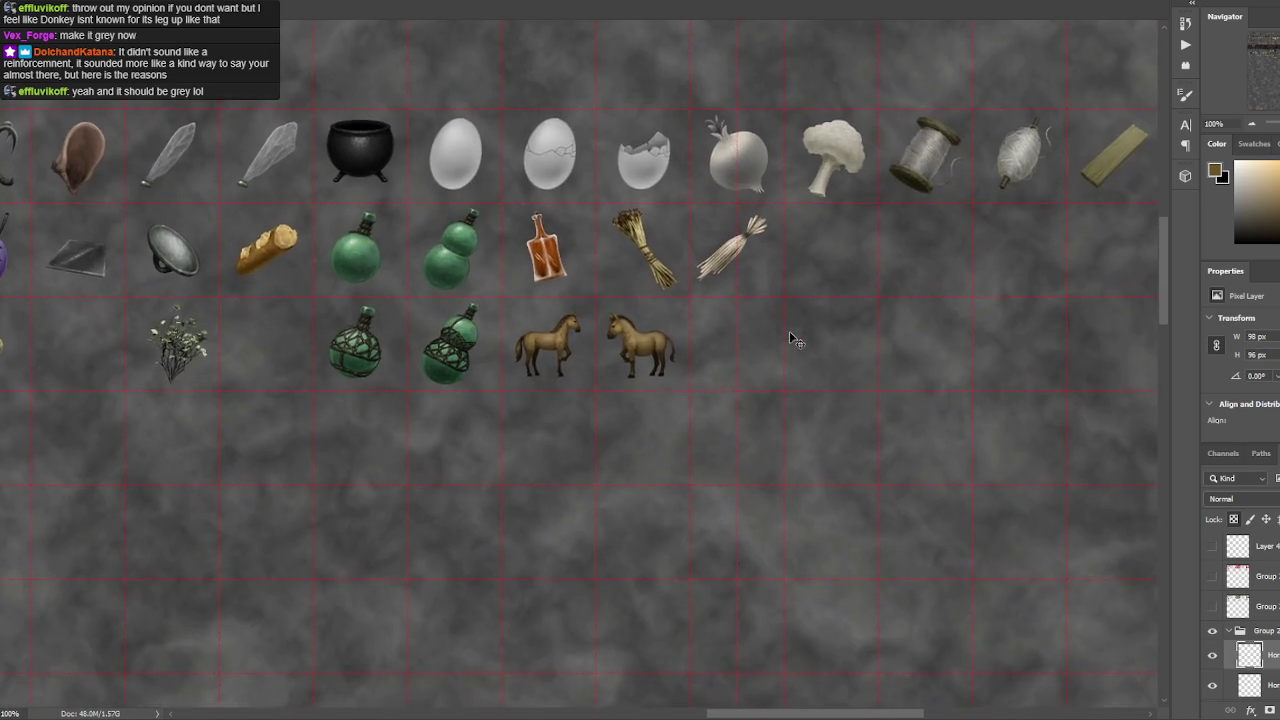
key("ctrl+plus")
key("ctrl+l")
key("Escape")
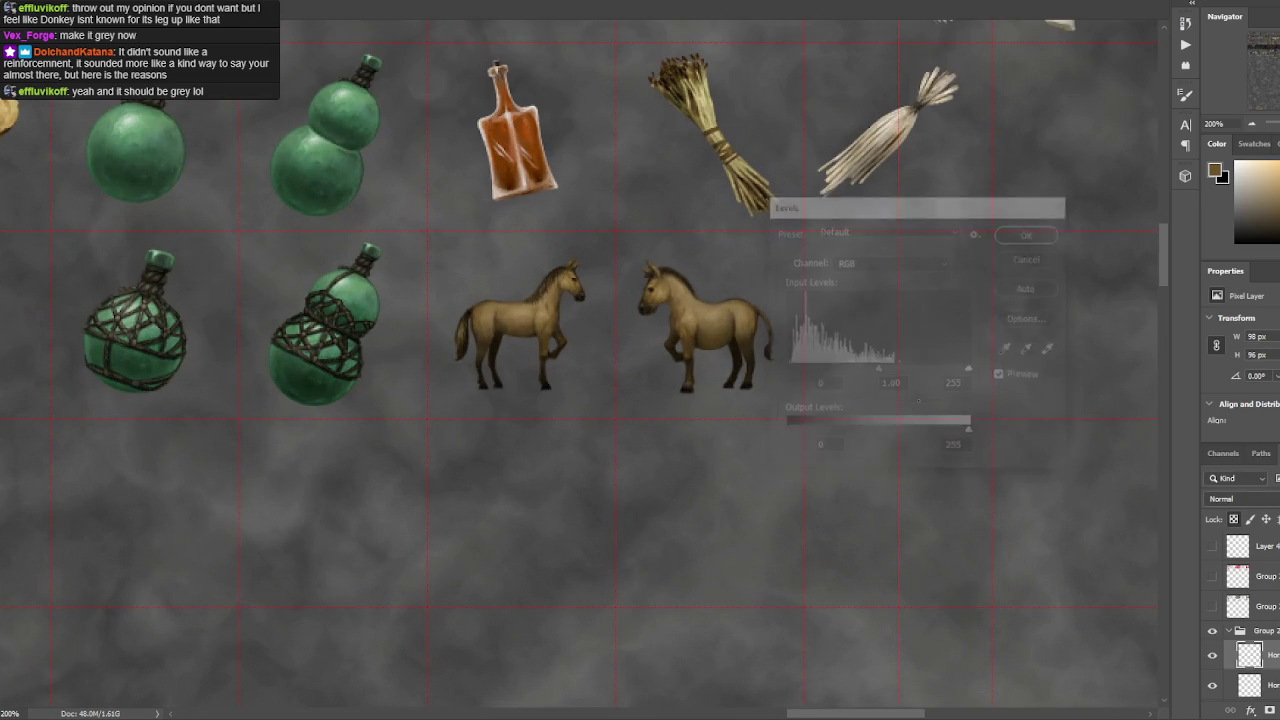
- Add a Black & White adjustment layer from the Layers panel's adjustment list
left_click(1251, 710)
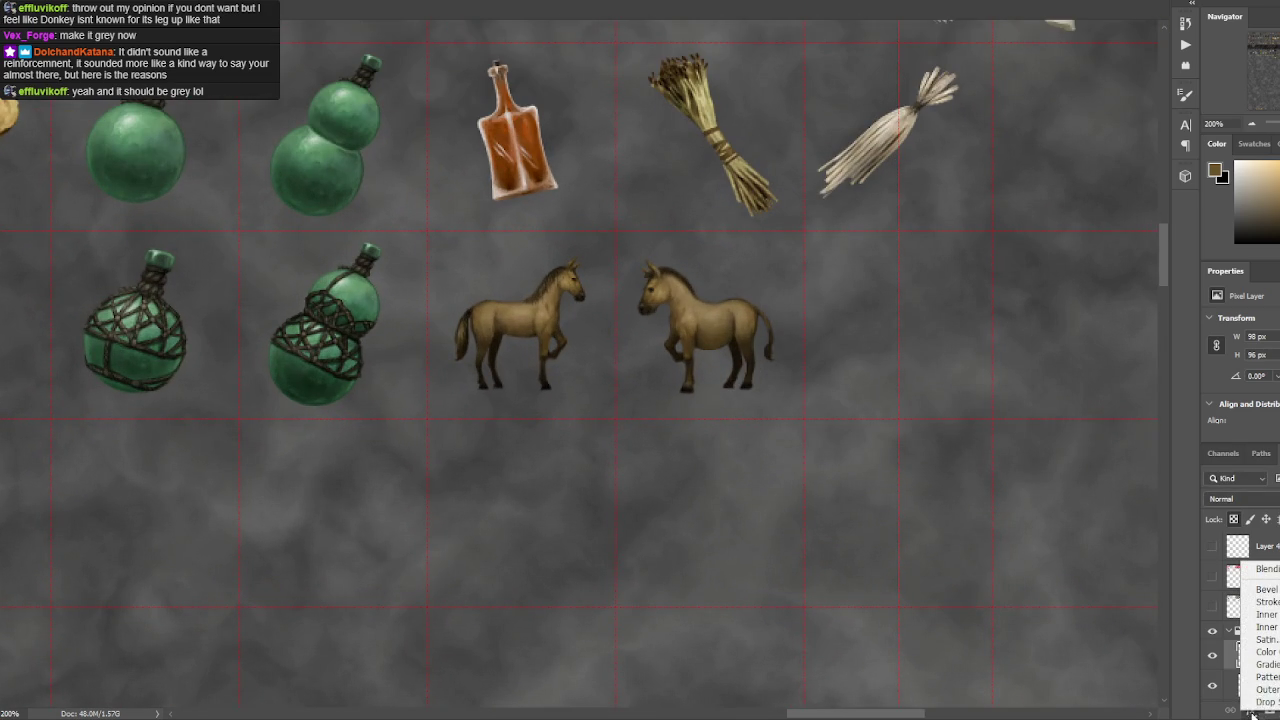
left_click(1227, 711)
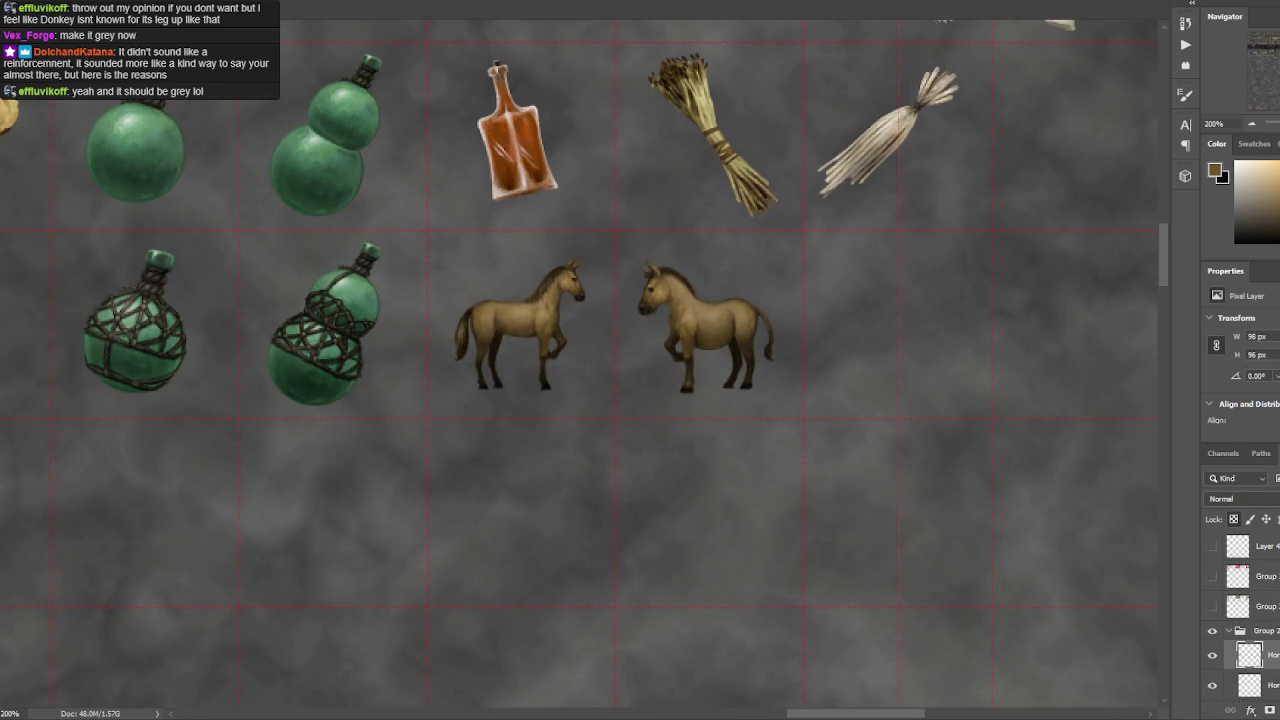
left_click(1276, 711)
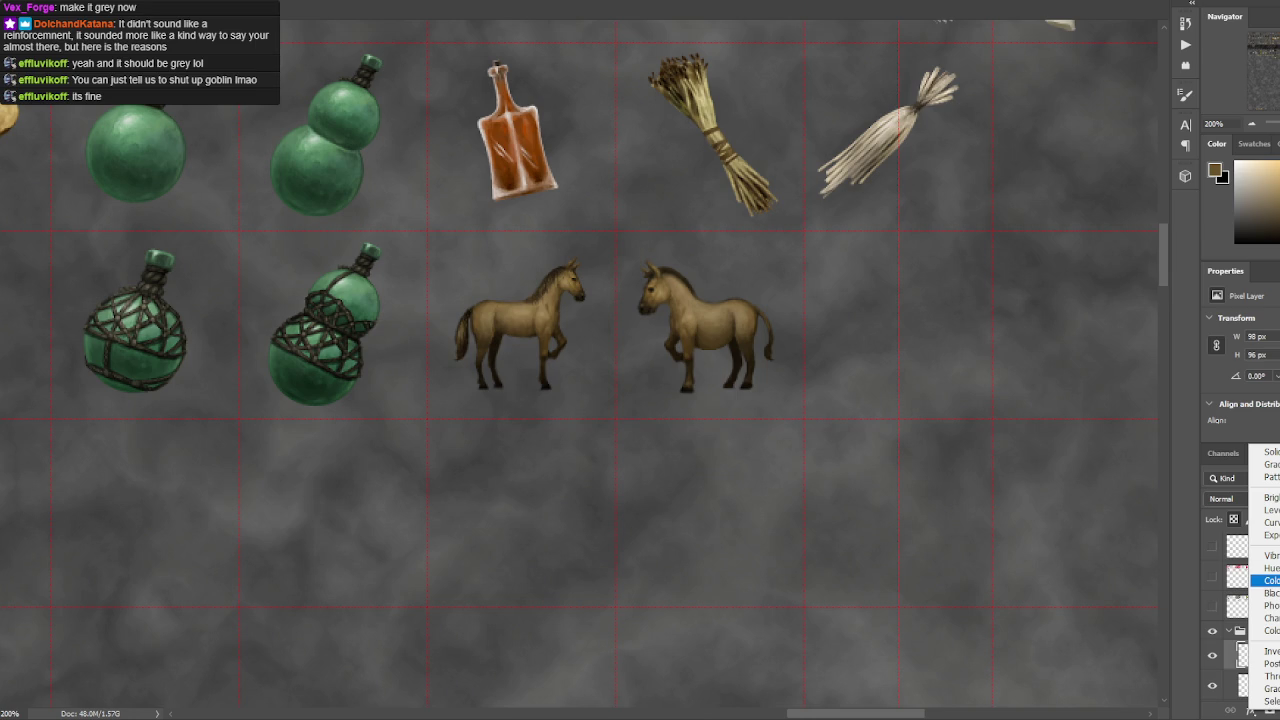
left_click(1270, 593)
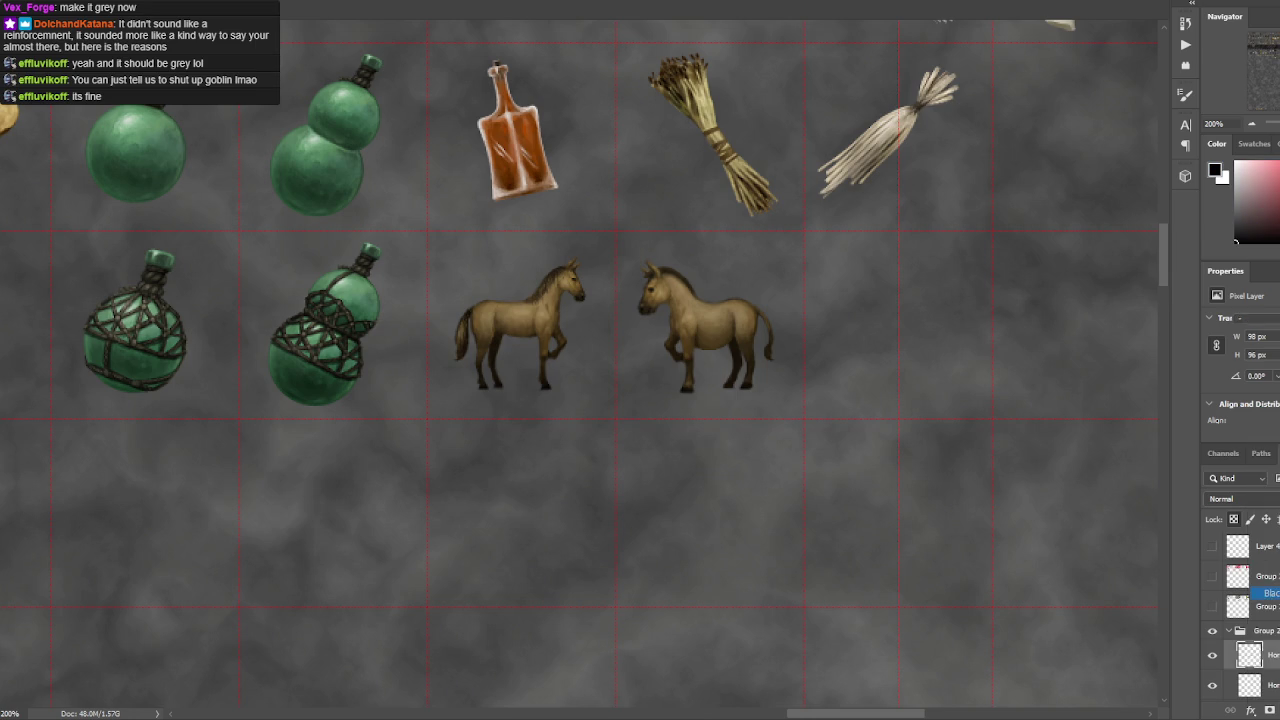
- Clip the Black & White adjustment to the horse layer and drag its Reds slider
right_click(1255, 655)
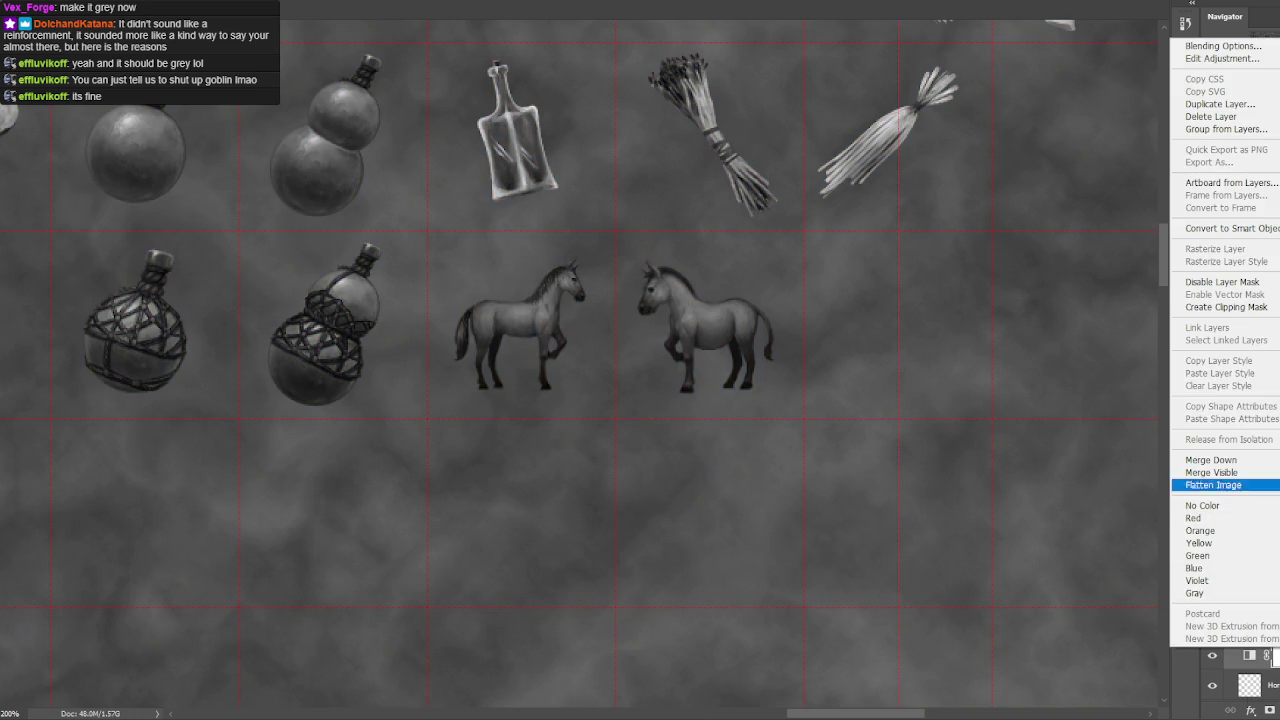
left_click(1245, 310)
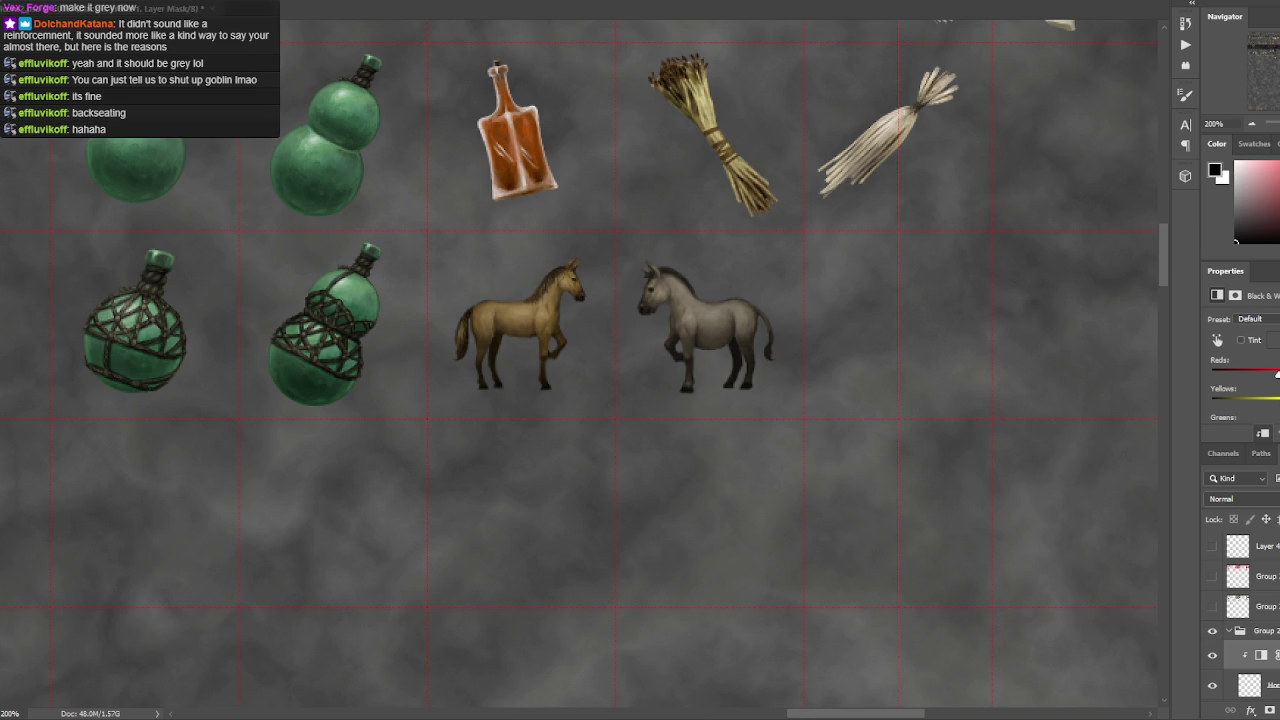
left_click_drag(1277, 373, 1271, 380)
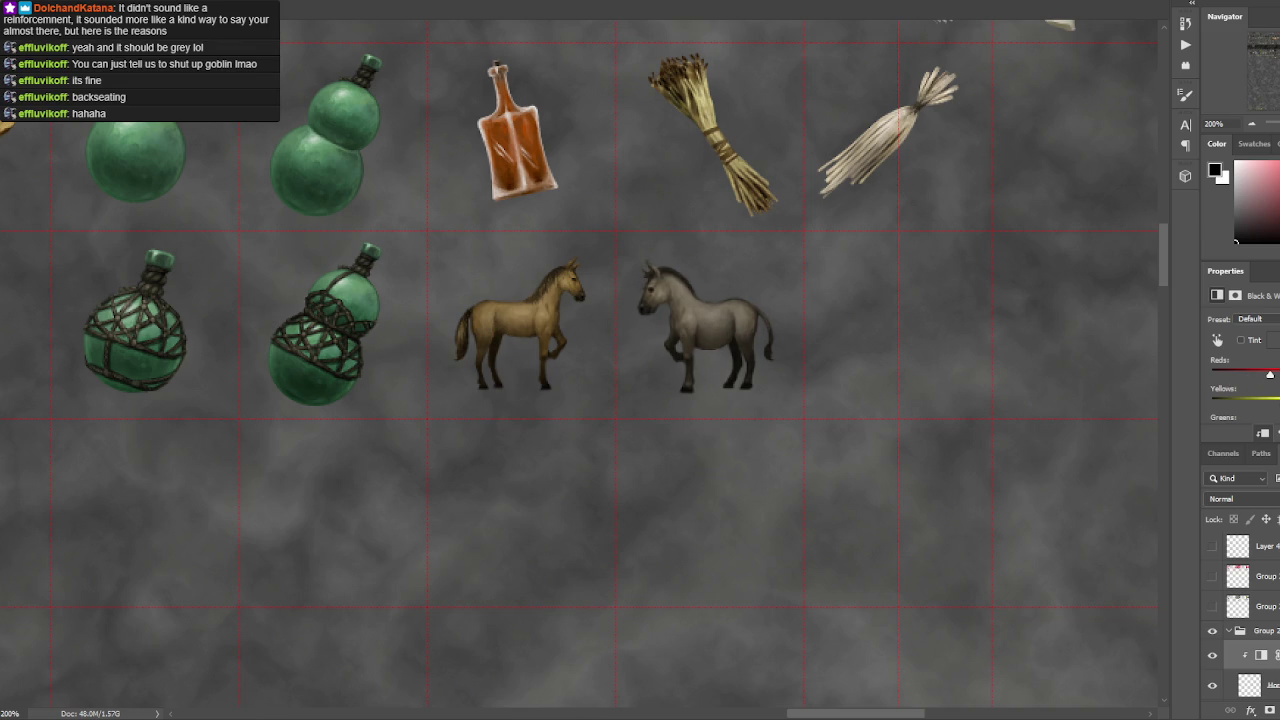
- Toggle the adjustment to compare the horse, then select Group 2 and bring up its layer options
scroll(1245, 390, "down", 1)
scroll(1245, 390, "down", 1)
scroll(1245, 390, "down", 1)
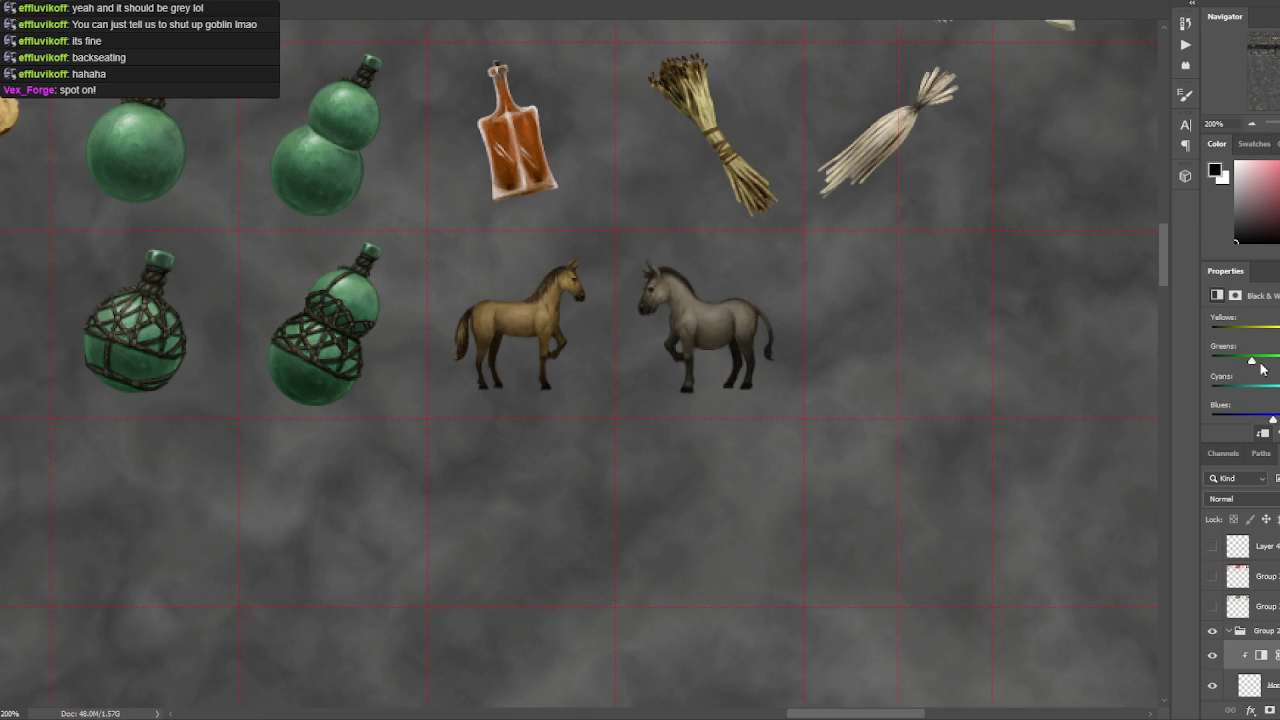
left_click(1213, 655)
left_click(1213, 655)
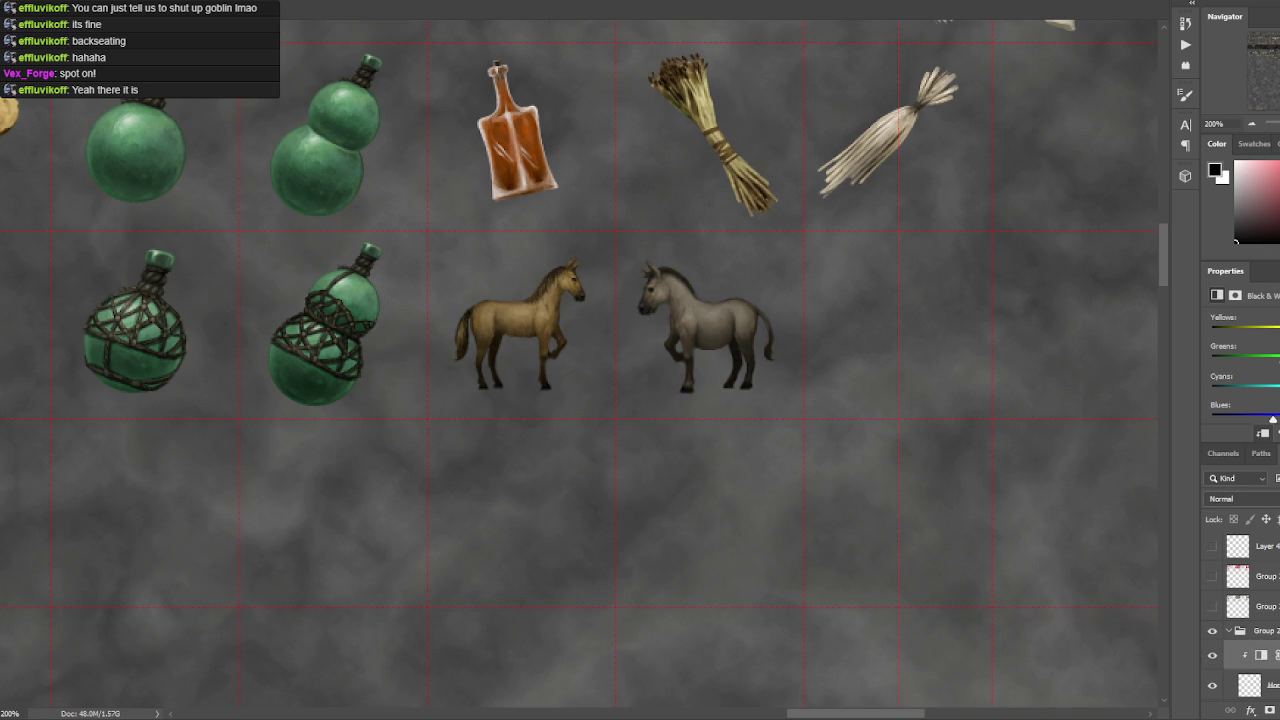
left_click(1262, 630)
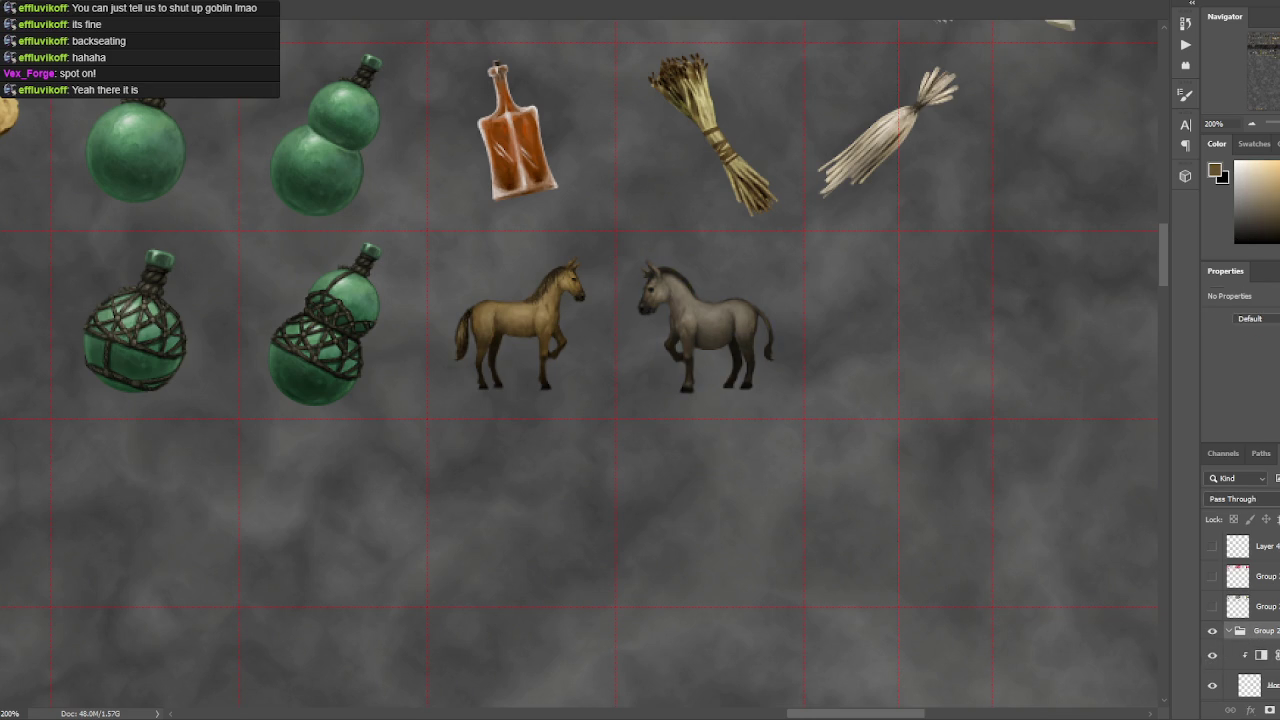
right_click(1262, 655)
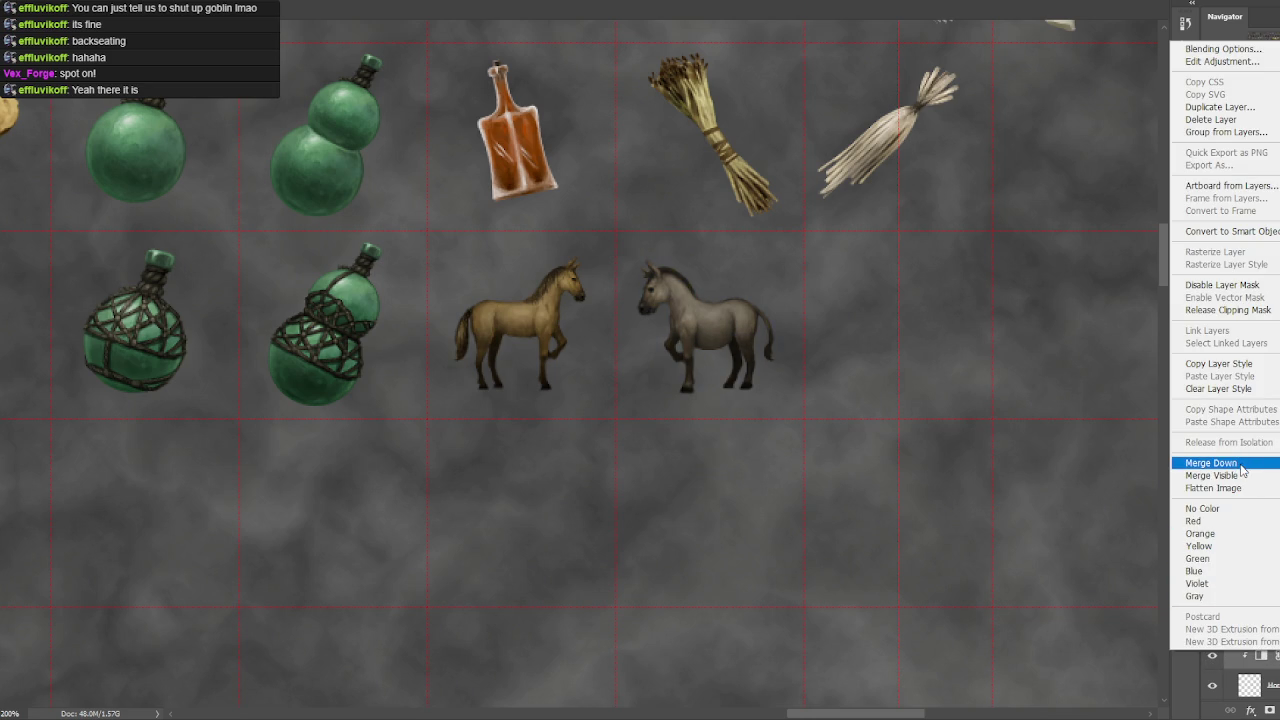
- Merge the grey adjustment down and try Color Balance tints toward cyan and blue
left_click(1241, 464)
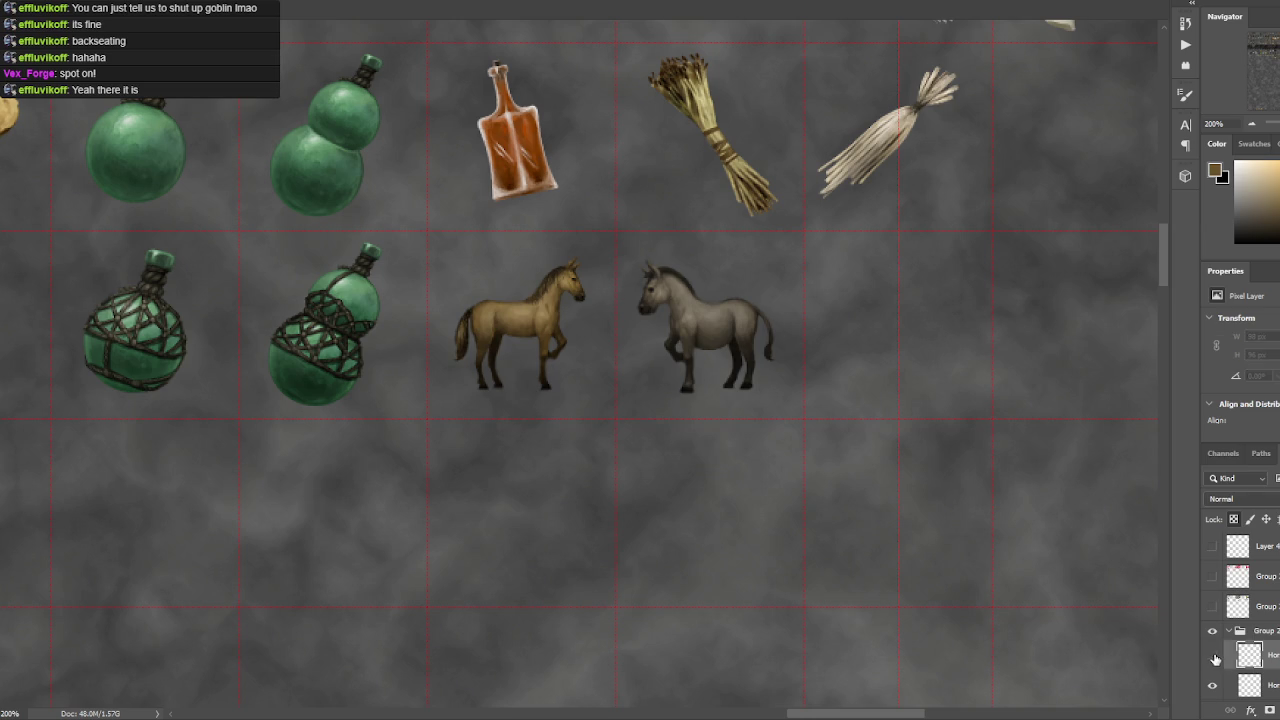
key("ctrl+b")
left_click_drag(946, 265, 952, 267)
mouse_move(946, 229)
left_mouse_down()
mouse_move(935, 227)
mouse_move(961, 265)
left_mouse_up()
left_click_drag(935, 228, 991, 229)
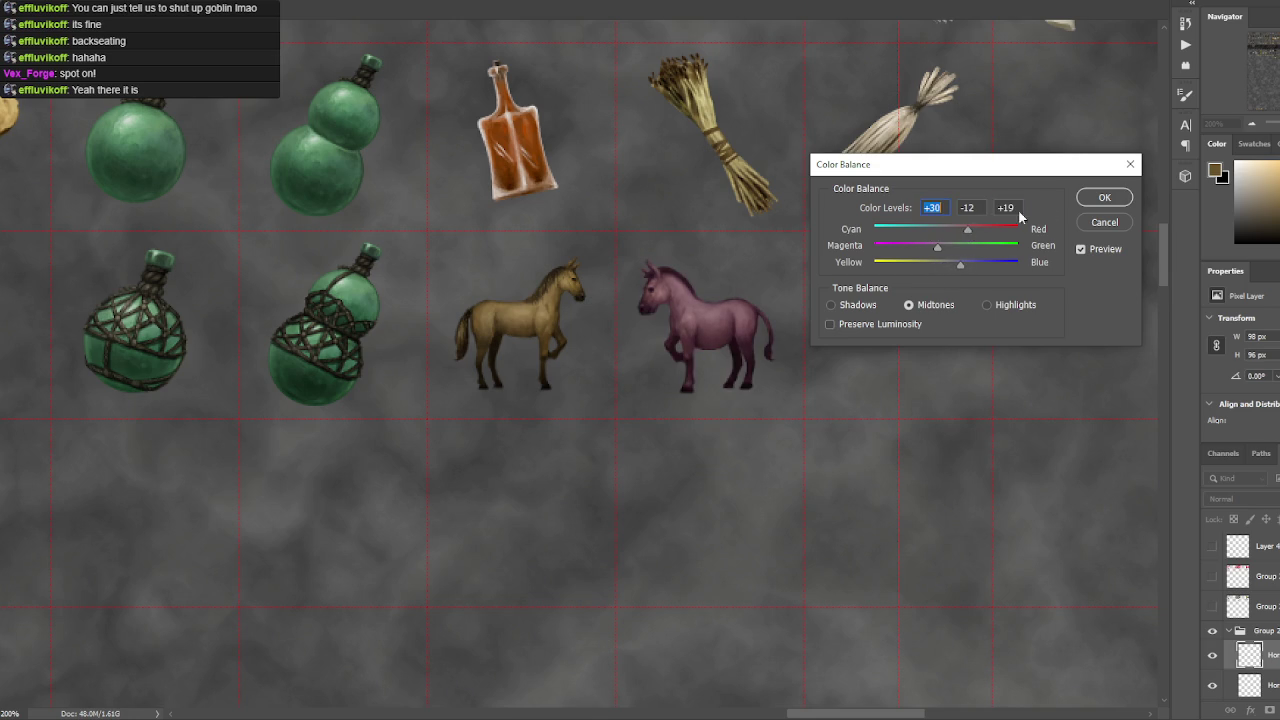
left_click(1104, 222)
- Undo the merge and tint changes and delete the Black & White layer, restoring brown
key("ctrl+comma")
key("ctrl+z")
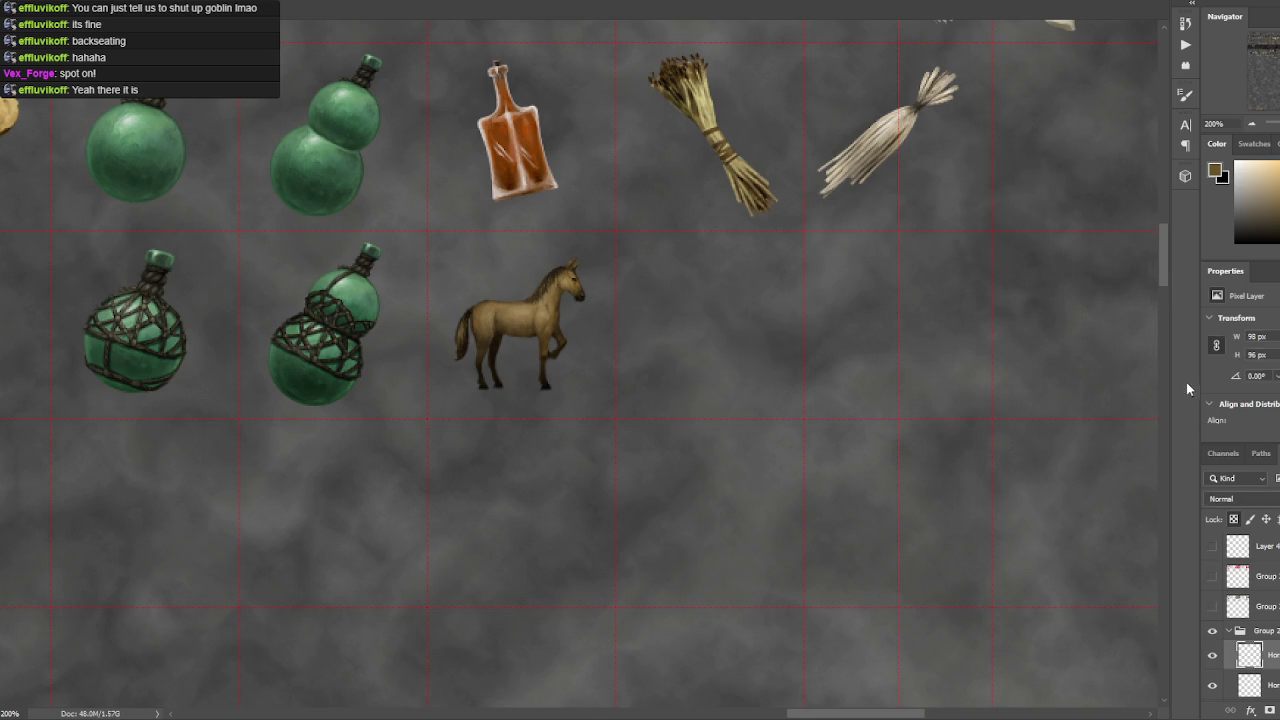
key("ctrl+z")
key("ctrl+z")
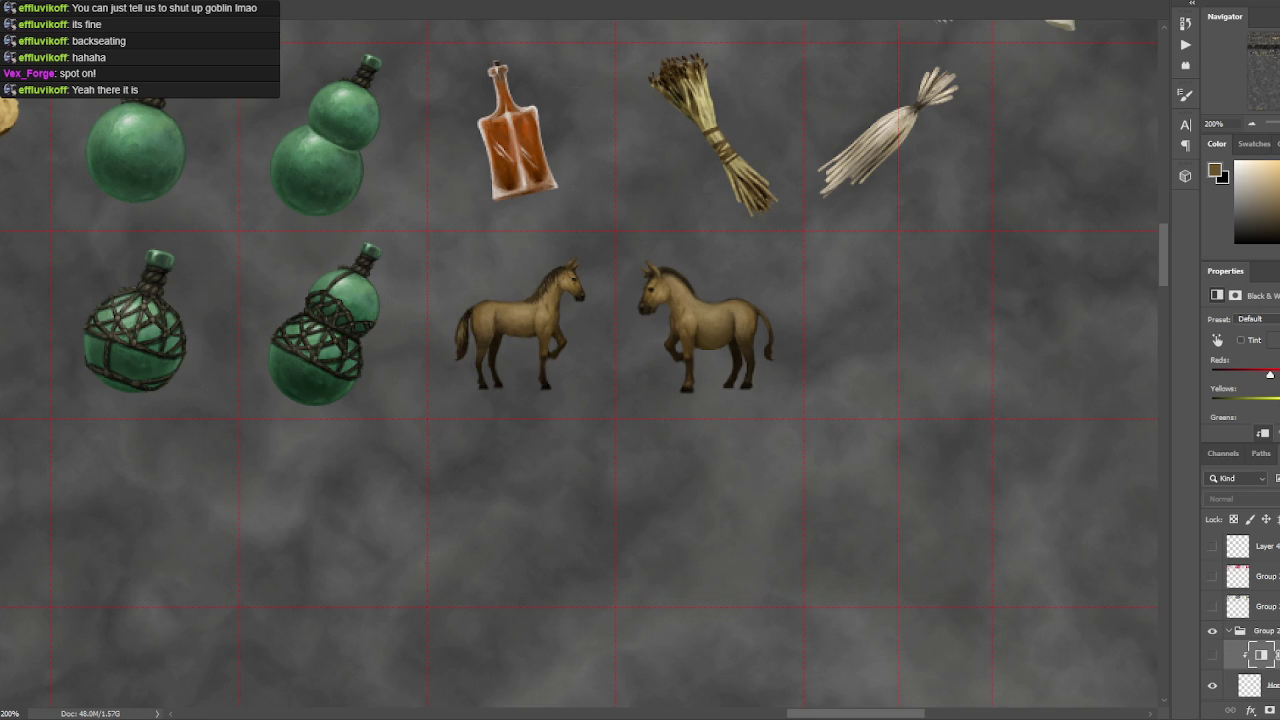
key("ctrl+z")
- Clip a new layer to the horse layer and set its blend mode to Color
left_click(1214, 656)
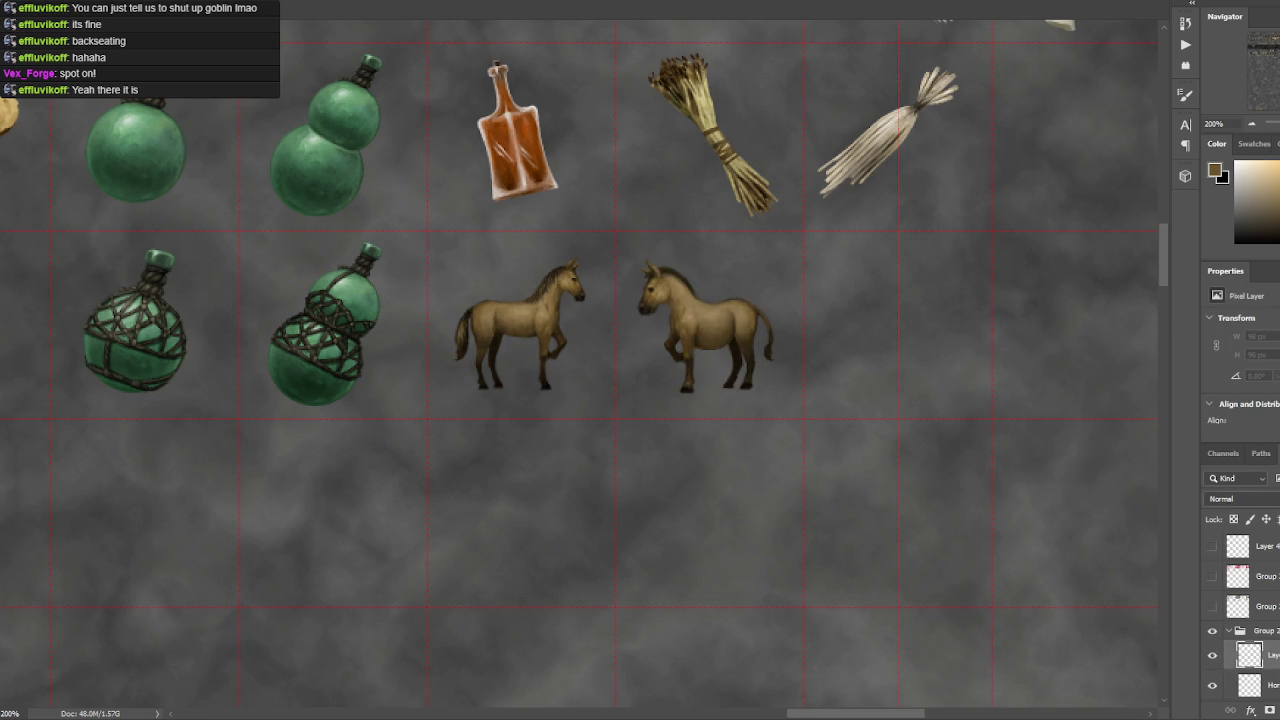
right_click(1272, 655)
left_click(1220, 314)
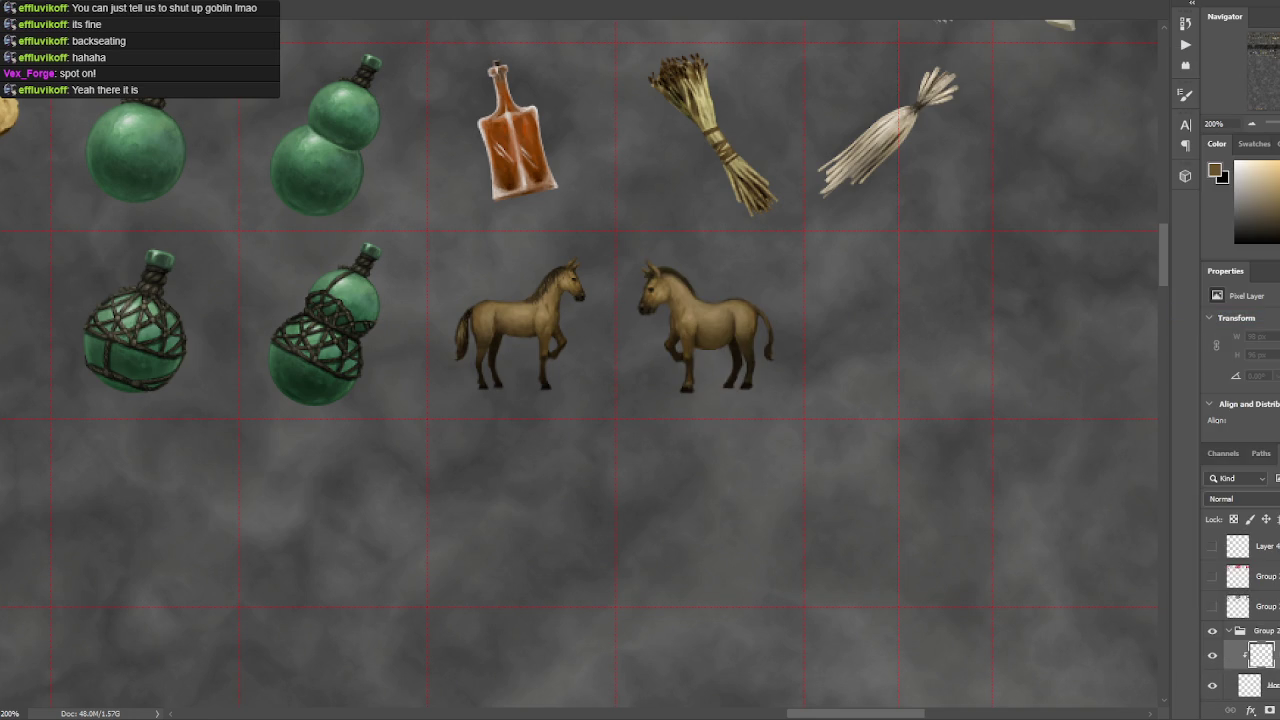
left_click(1268, 499)
left_click(1203, 681)
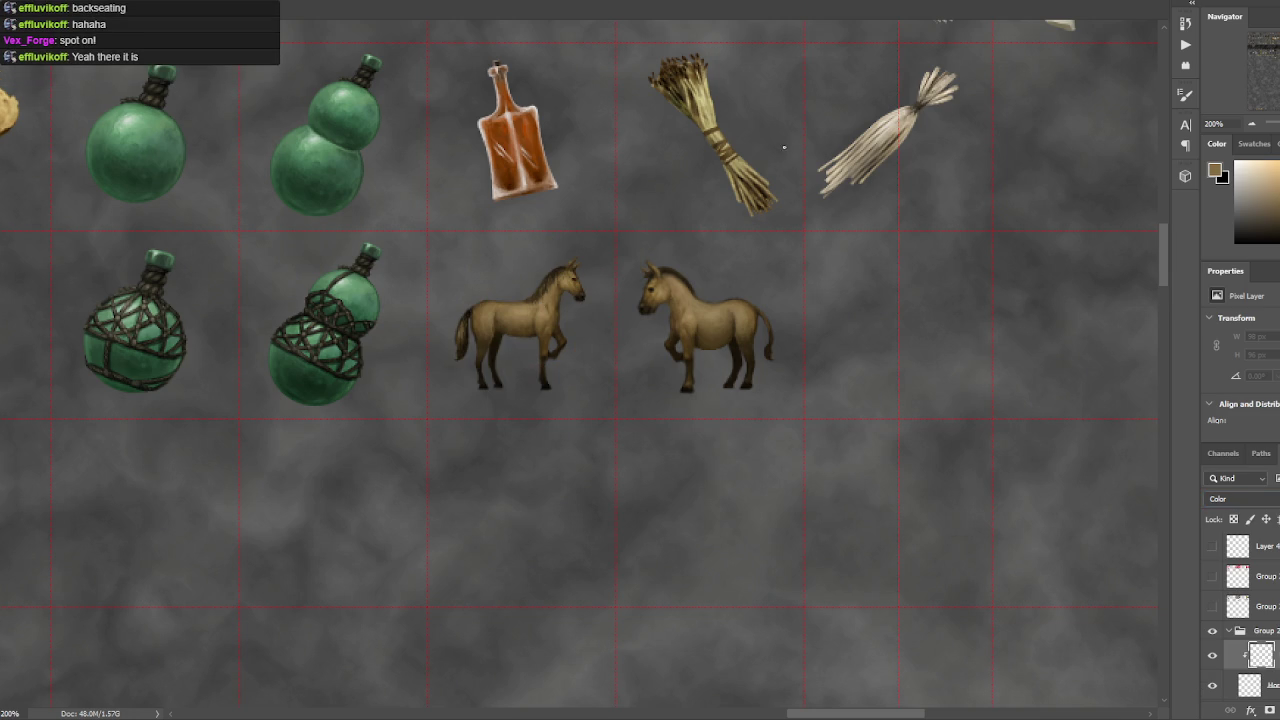
- Paint the horse's head, neck, chest and legs grey with the sampled canvas grey
left_click(996, 175, "alt")
mouse_move(697, 300)
left_mouse_down()
mouse_move(655, 305)
mouse_move(664, 350)
mouse_move(676, 246)
mouse_move(665, 318)
mouse_move(697, 337)
mouse_move(714, 300)
mouse_move(732, 297)
mouse_move(751, 343)
mouse_move(658, 287)
mouse_move(617, 334)
mouse_move(653, 266)
left_mouse_up()
left_click_drag(690, 360, 689, 394)
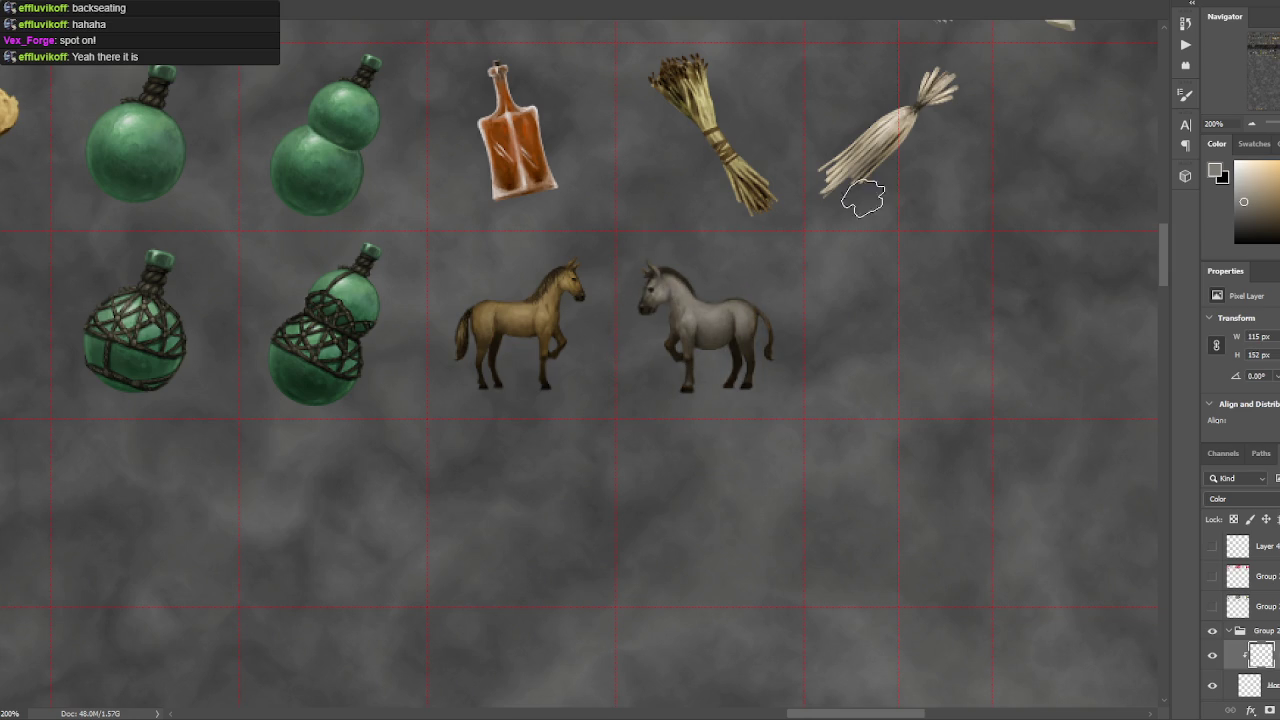
- Thicken the grey mule's tail with a darker grey and toggle the layer to compare
left_click(1244, 222)
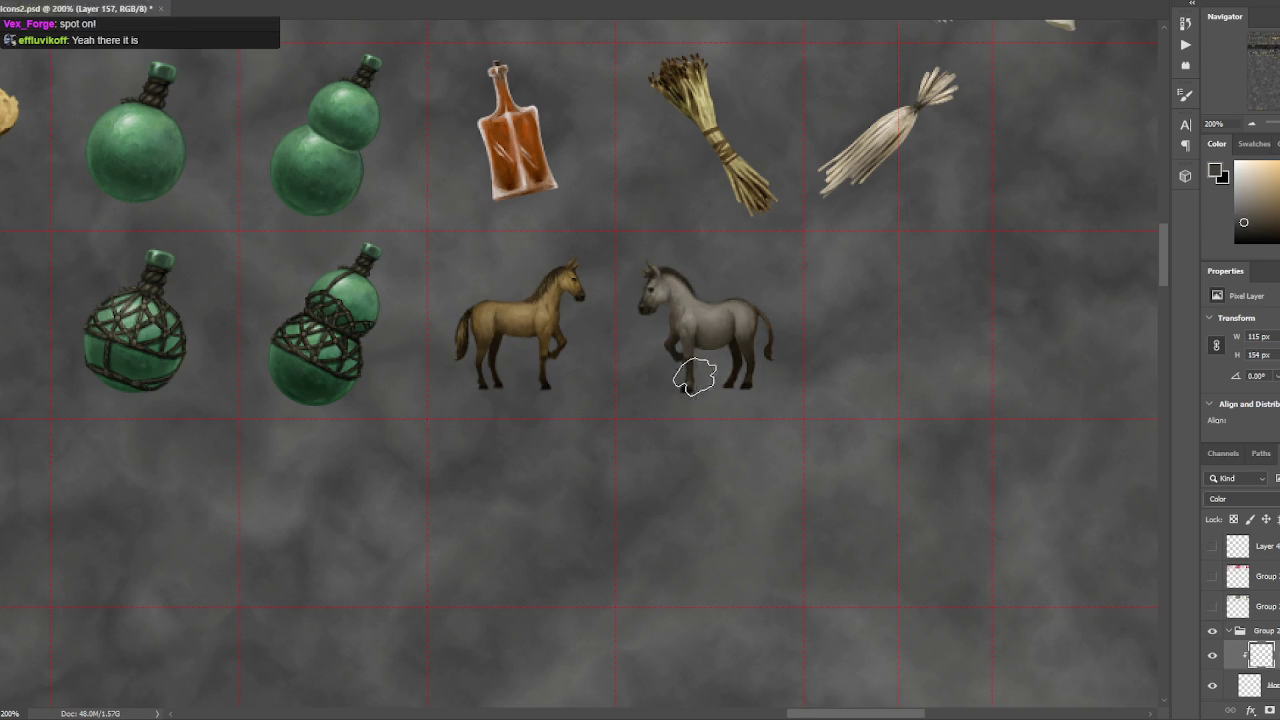
left_click_drag(742, 372, 777, 337)
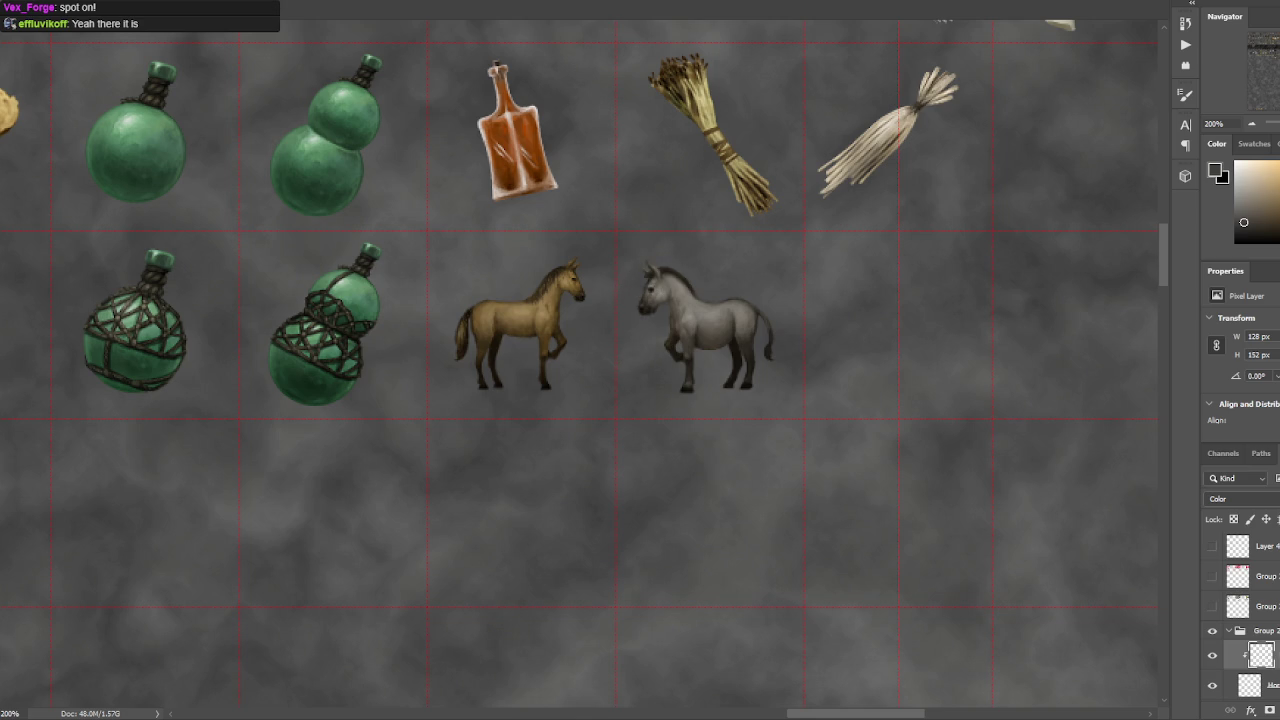
left_click(1213, 656)
right_click(1262, 655)
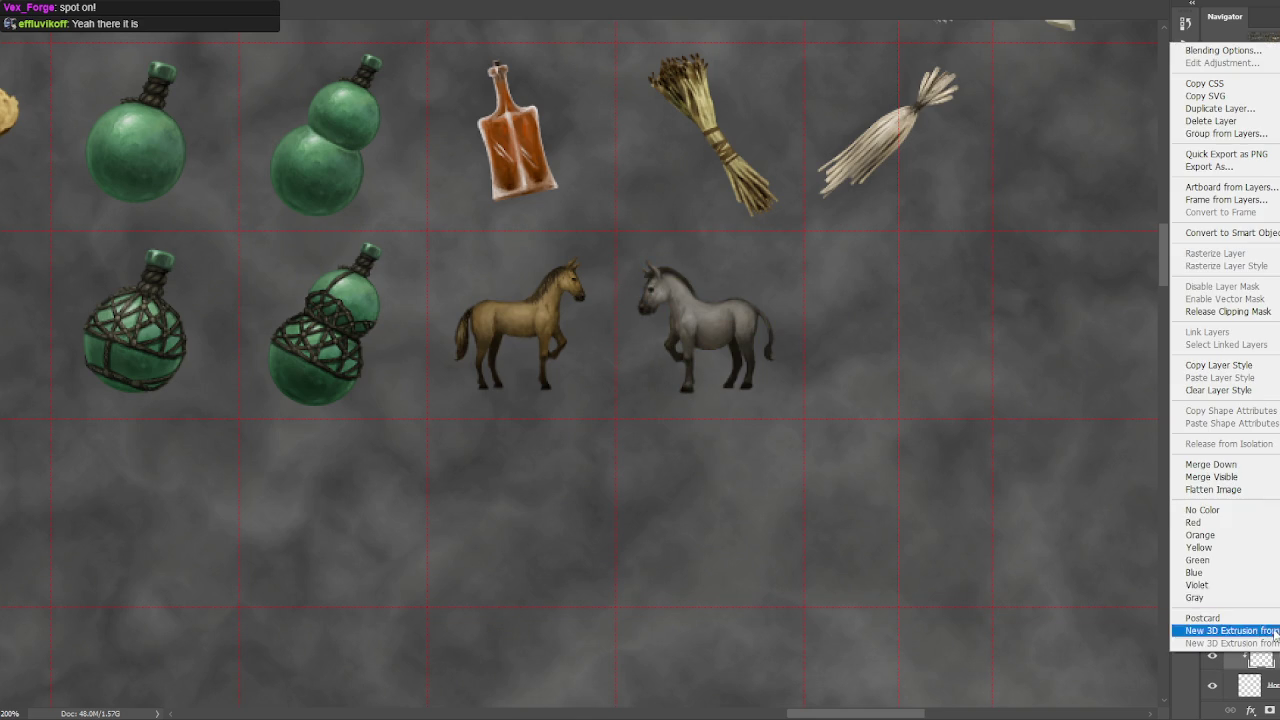
- Merge the mule's layer down and apply Color Balance Yellow–Blue +8
left_click(1238, 470)
key("ctrl+b")
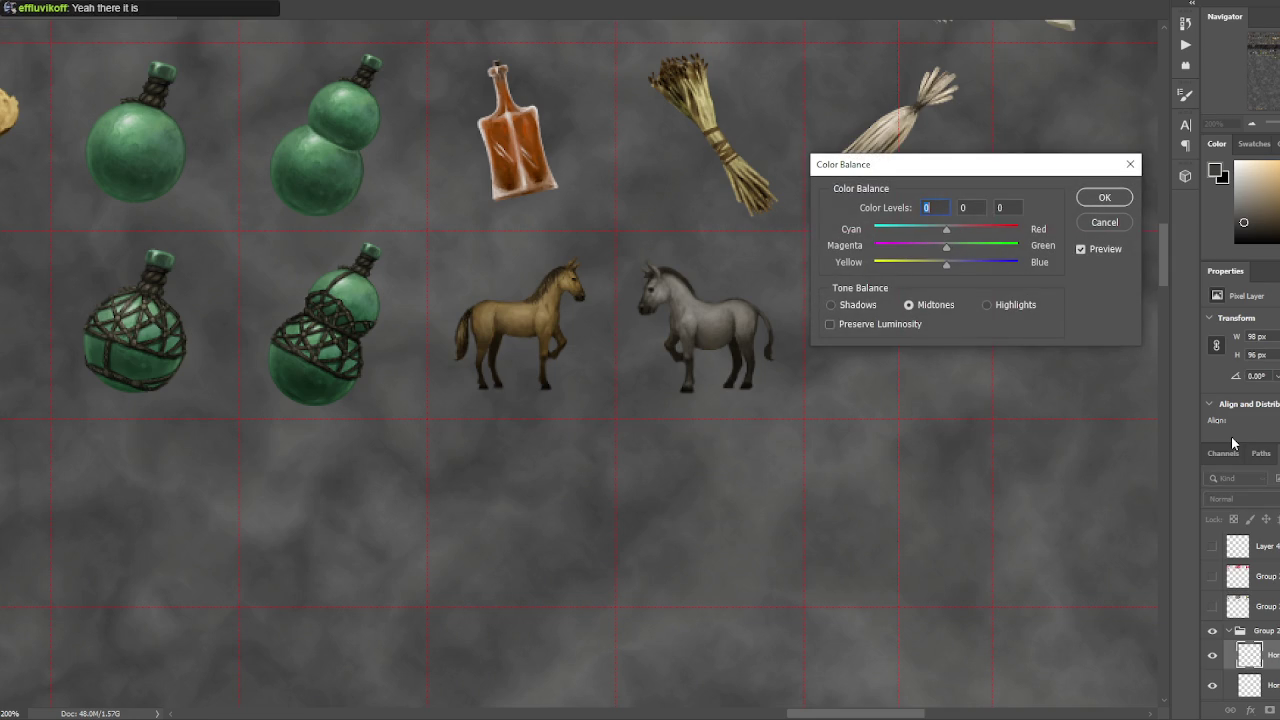
left_click_drag(946, 264, 960, 261)
key("Return")
- Apply Levels to the mule: input black 8, midtones 1.29, output white 182
key("ctrl+l")
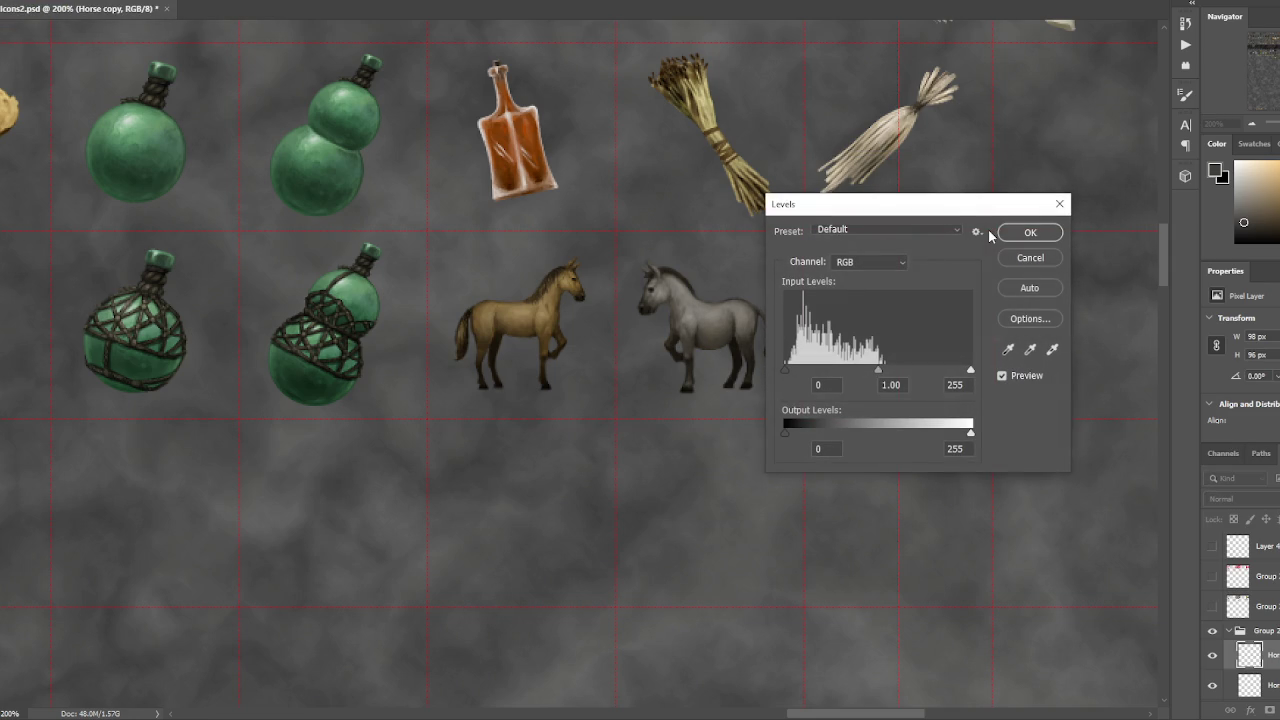
left_click_drag(878, 370, 876, 372)
left_click_drag(945, 437, 933, 435)
left_click_drag(878, 370, 853, 372)
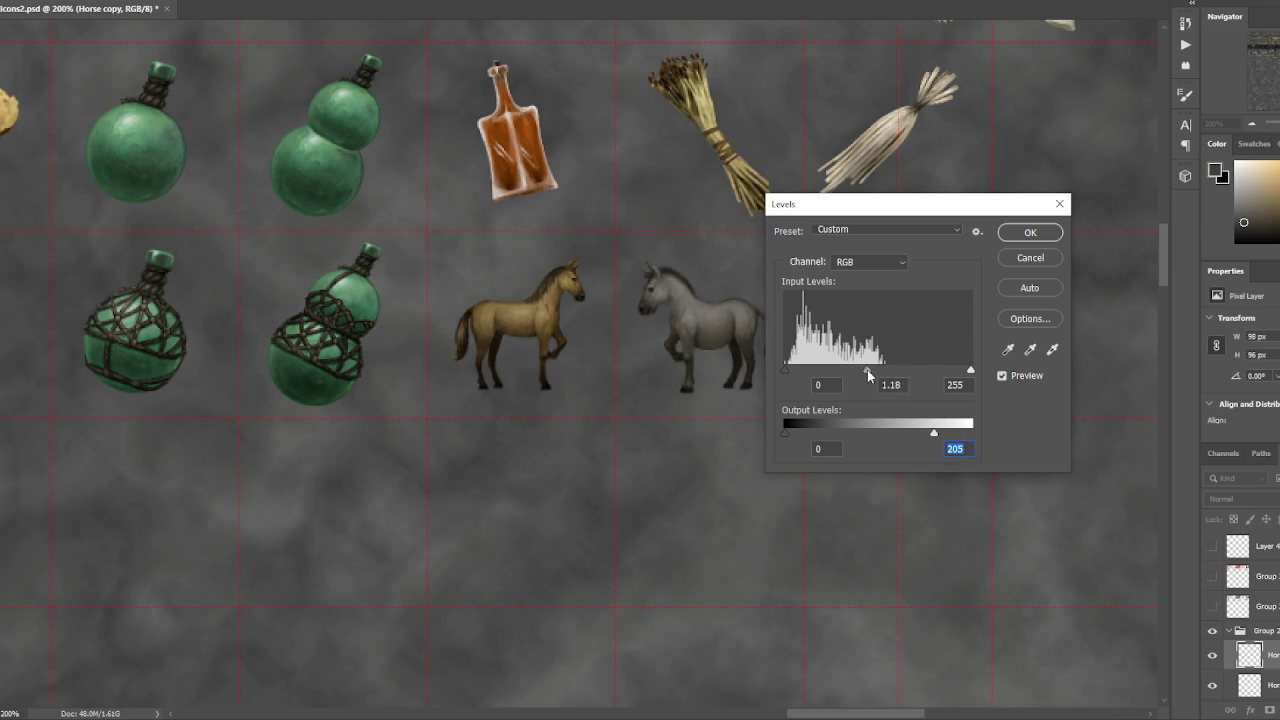
left_click_drag(867, 370, 885, 370)
left_click_drag(923, 436, 918, 435)
left_click_drag(870, 372, 860, 373)
left_click(865, 369)
left_click_drag(785, 370, 791, 372)
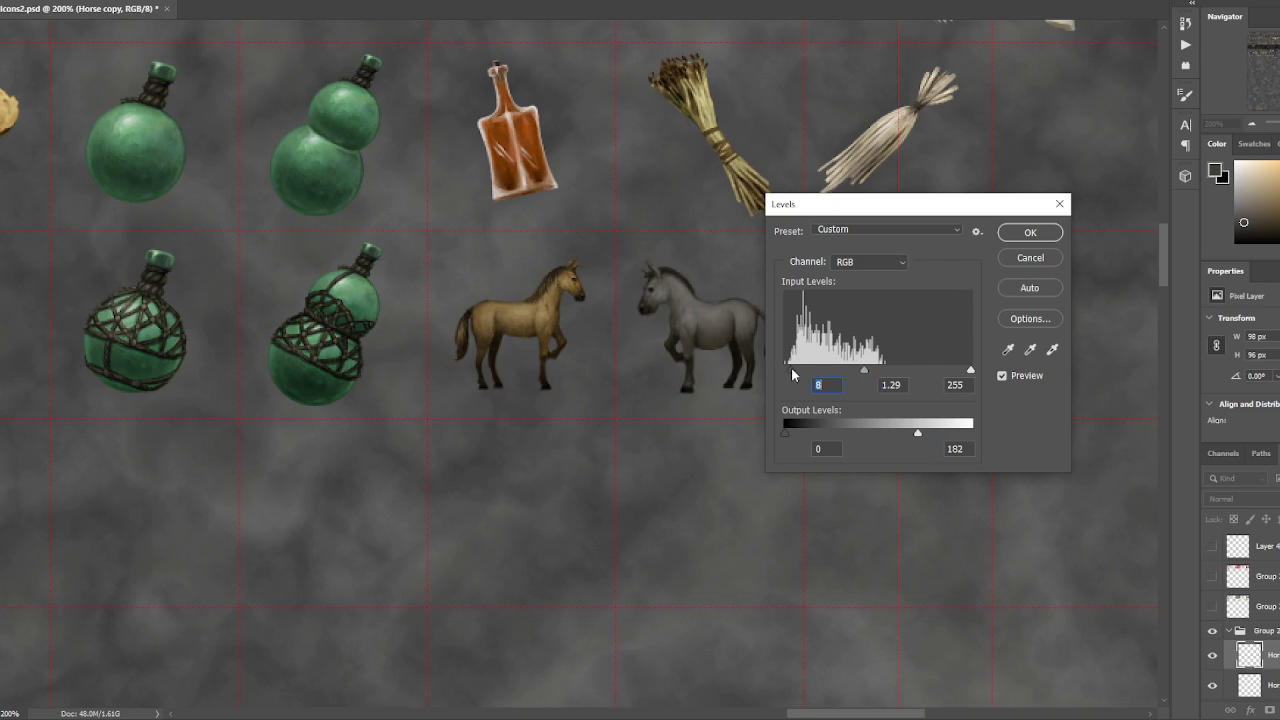
left_click(1012, 233)
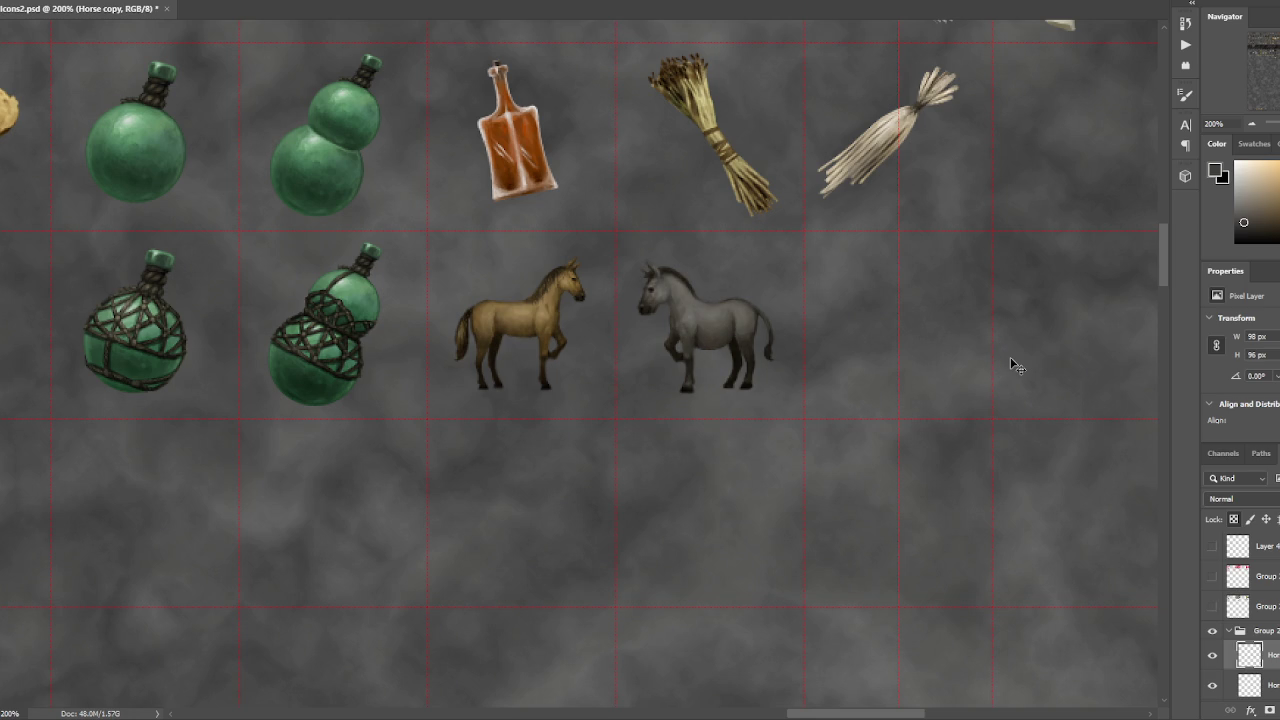
- Nudge the grey mule 5 px to the right within its grid cell
key("b")
left_click_drag(631, 259, 591, 211)
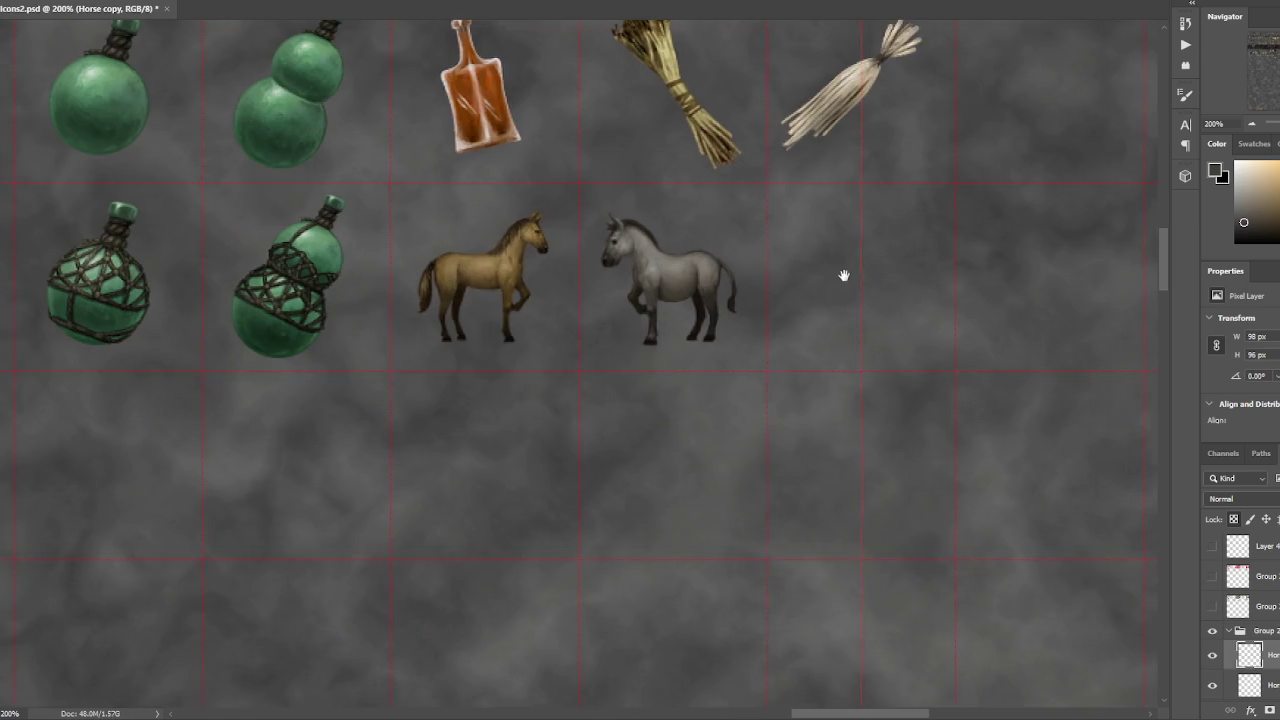
left_click_drag(682, 278, 730, 284)
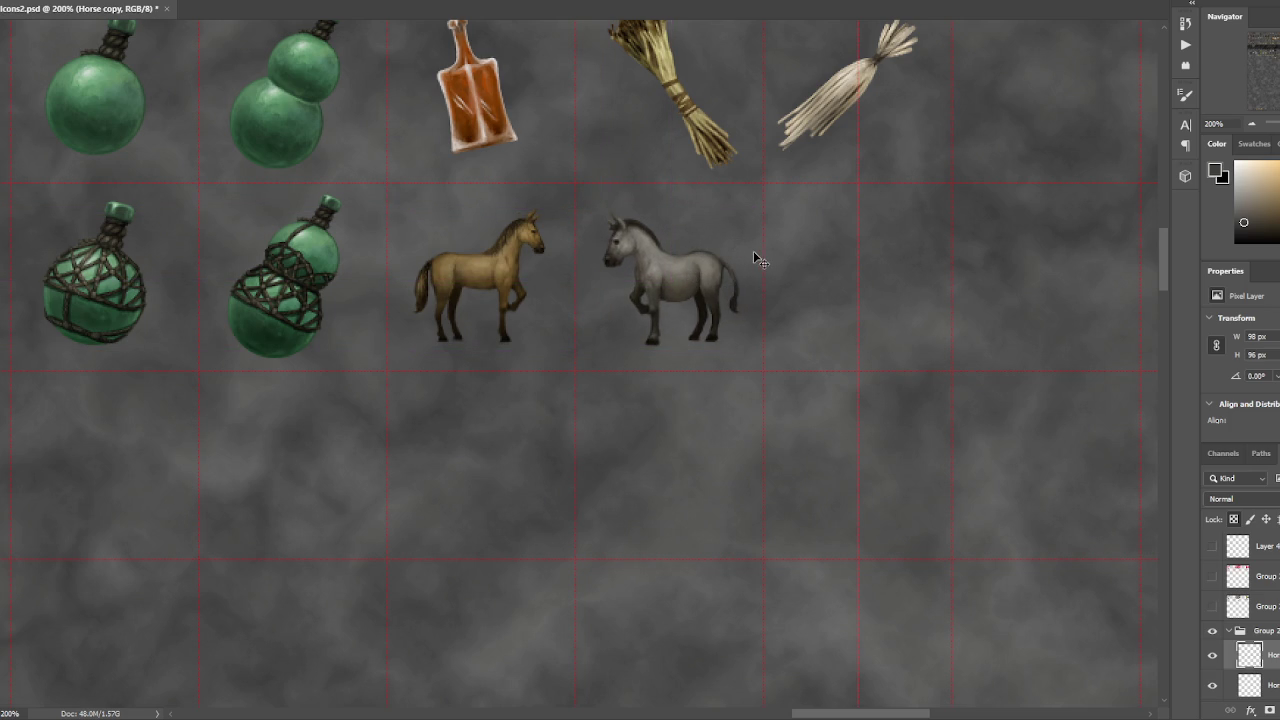
- Zoom out and pan around to survey the rows of the icon sheet
mouse_move(766, 280)
left_mouse_down()
mouse_move(686, 343)
mouse_move(752, 323)
mouse_move(751, 334)
left_mouse_up()
key("ctrl+minus")
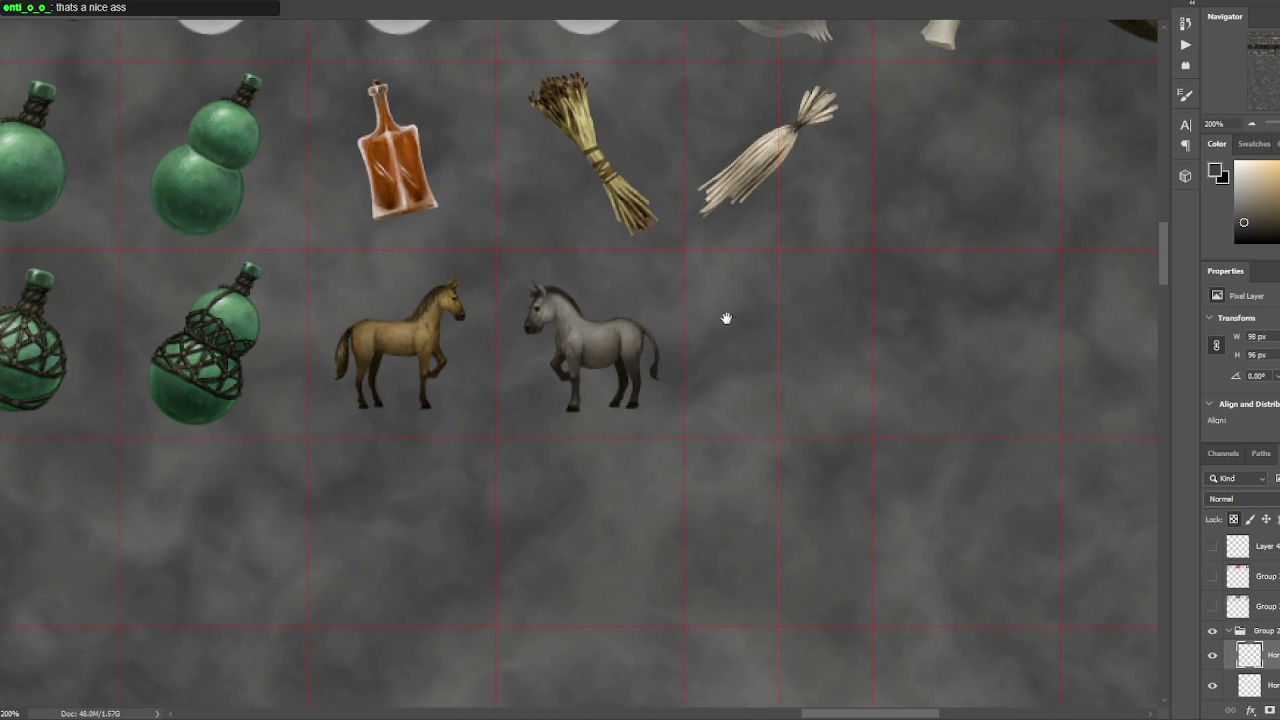
left_click_drag(731, 348, 689, 500)
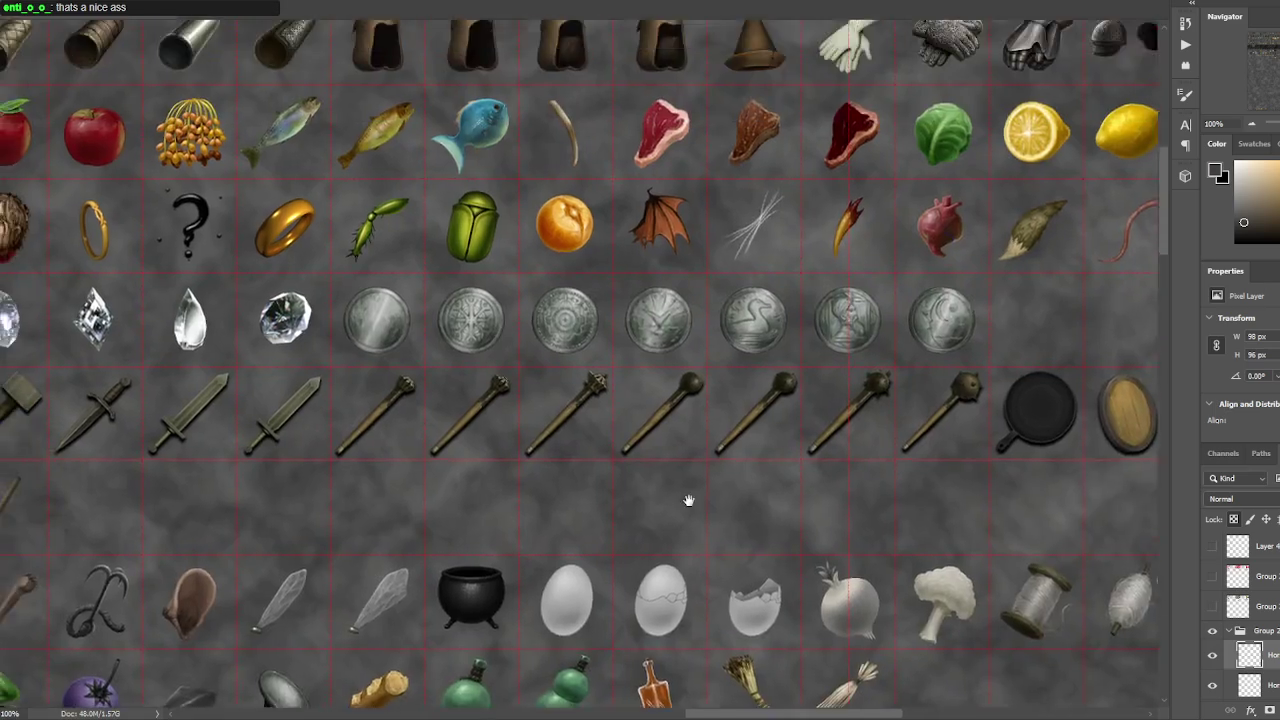
mouse_move(10, 84)
left_mouse_down()
mouse_move(277, 449)
mouse_move(643, 434)
mouse_move(901, 366)
left_mouse_up()
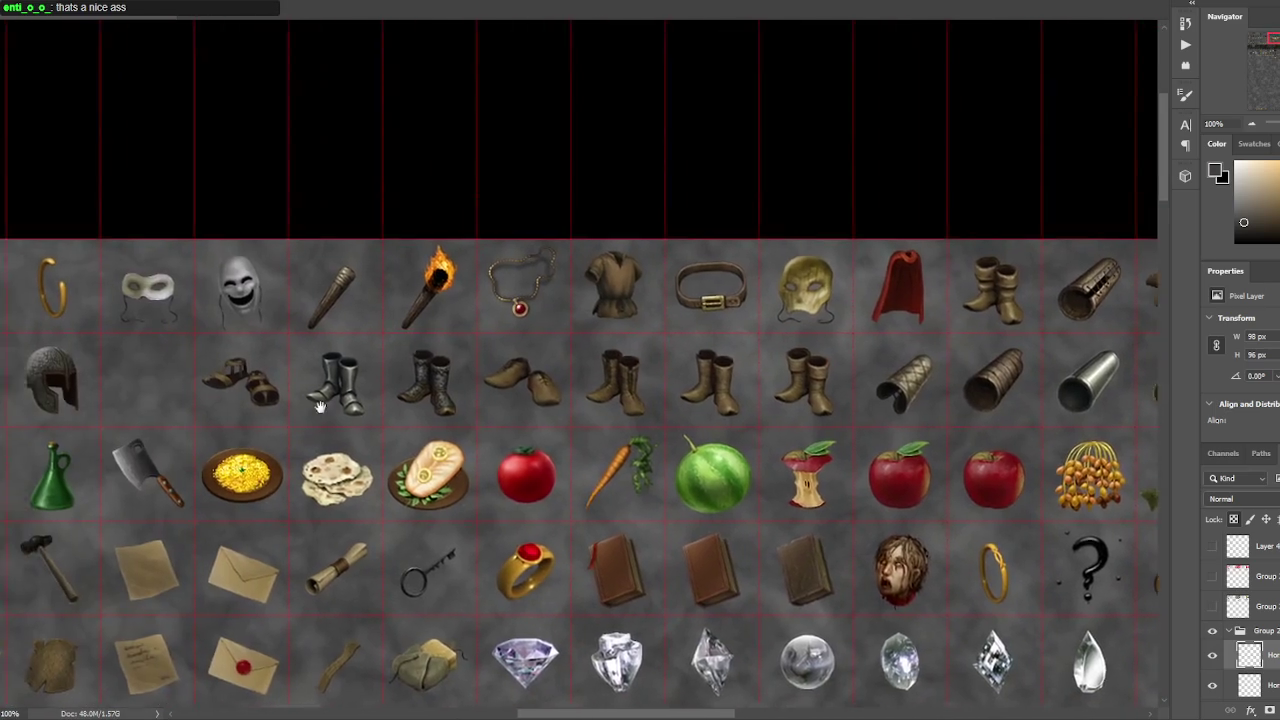
scroll(376, 408, "left", 5)
scroll(400, 380, "right", 6)
scroll(417, 363, "right", 4)
scroll(979, 347, "right", 2)
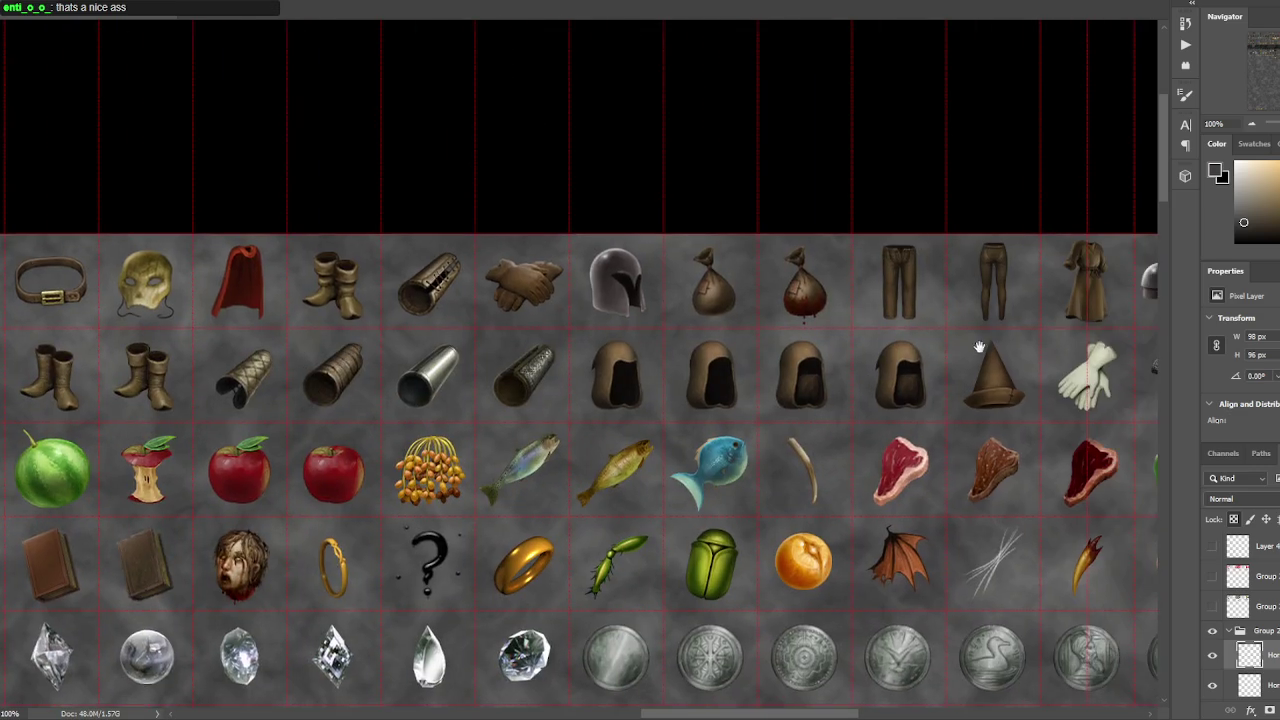
scroll(979, 347, "right", 4)
scroll(579, 354, "up", 3)
scroll(694, 271, "up", 3)
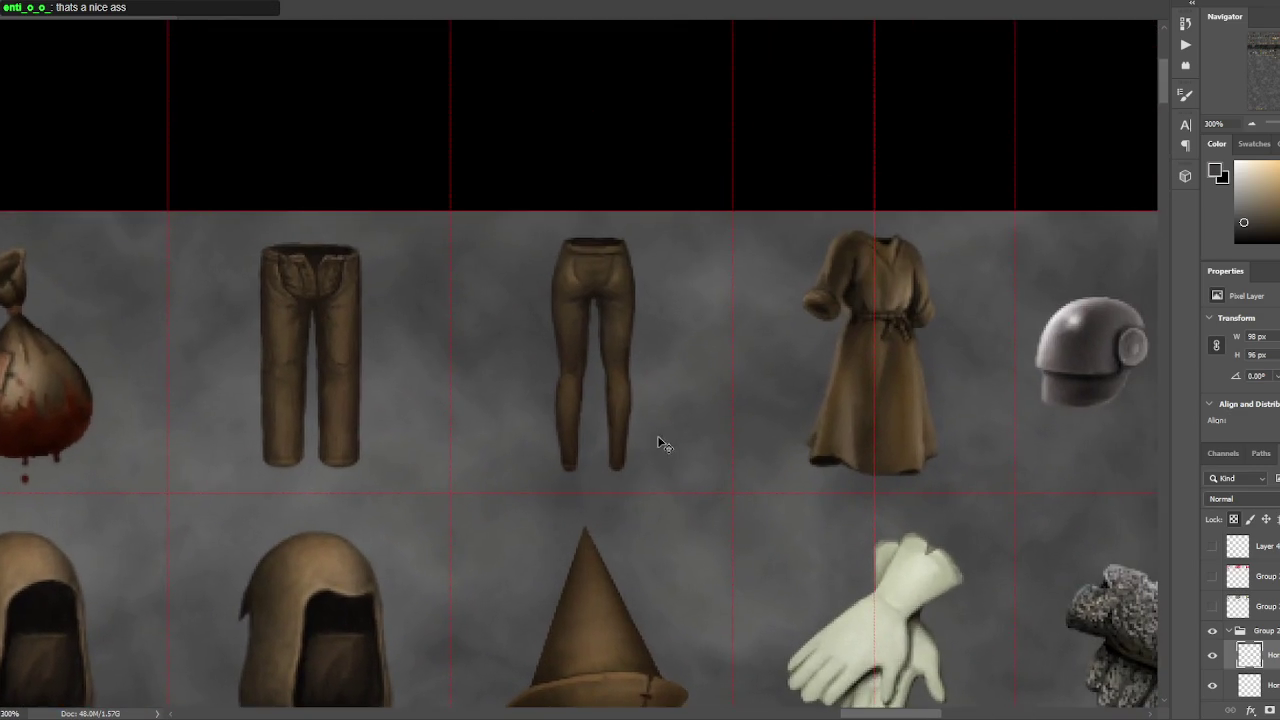
scroll(659, 440, "up", 1)
scroll(632, 235, "down", 1)
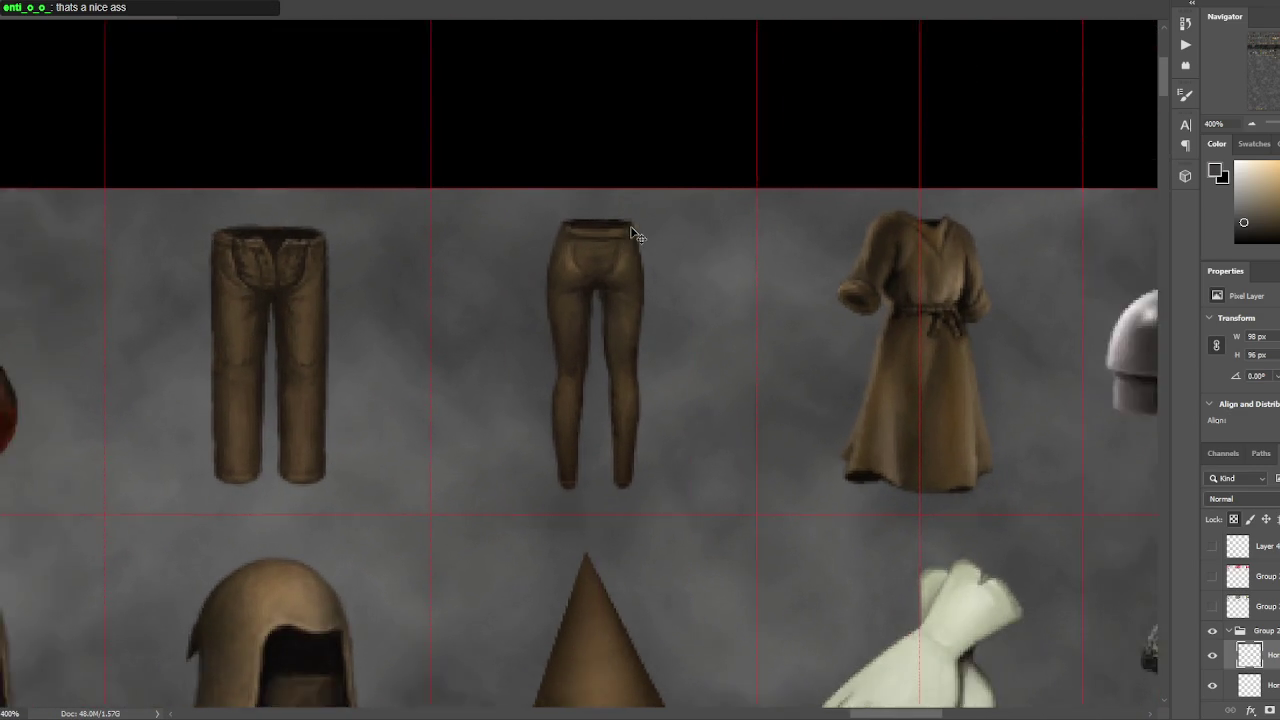
scroll(634, 237, "down", 2)
scroll(634, 237, "down", 2)
scroll(530, 522, "down", 1)
scroll(530, 522, "down", 1)
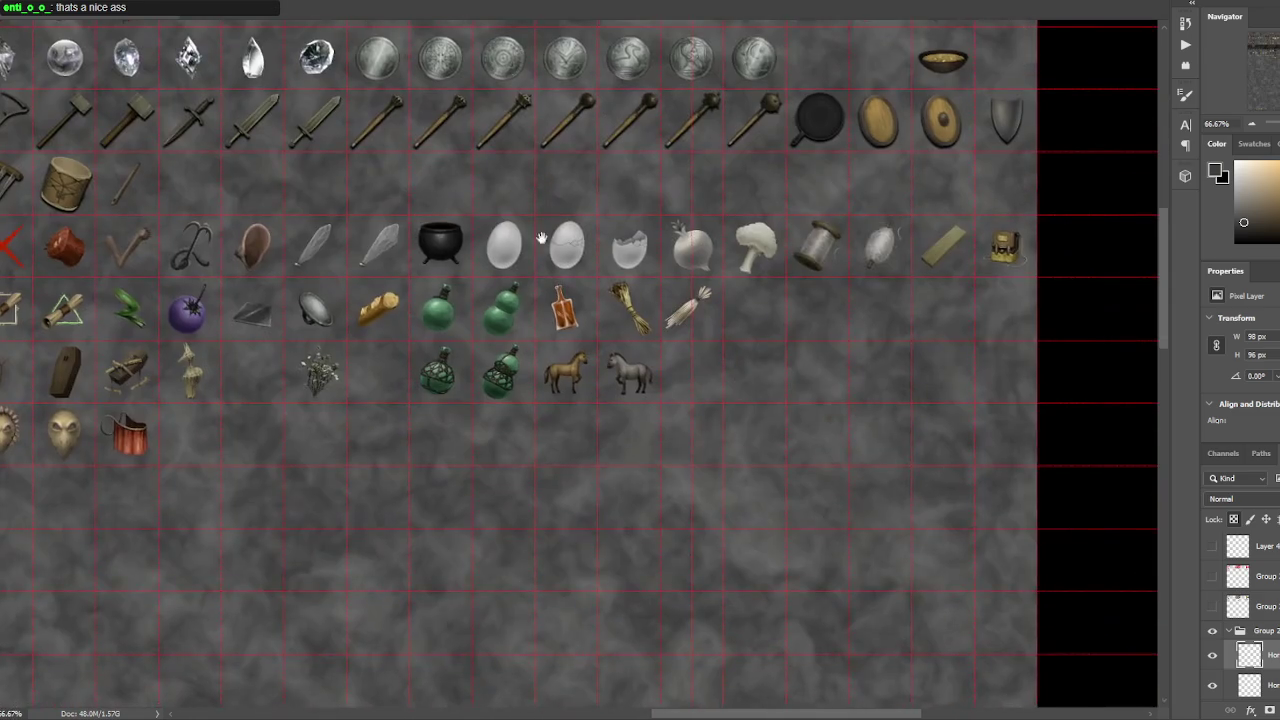
scroll(500, 520, "up", 2)
scroll(500, 523, "up", 1)
scroll(677, 471, "up", 1)
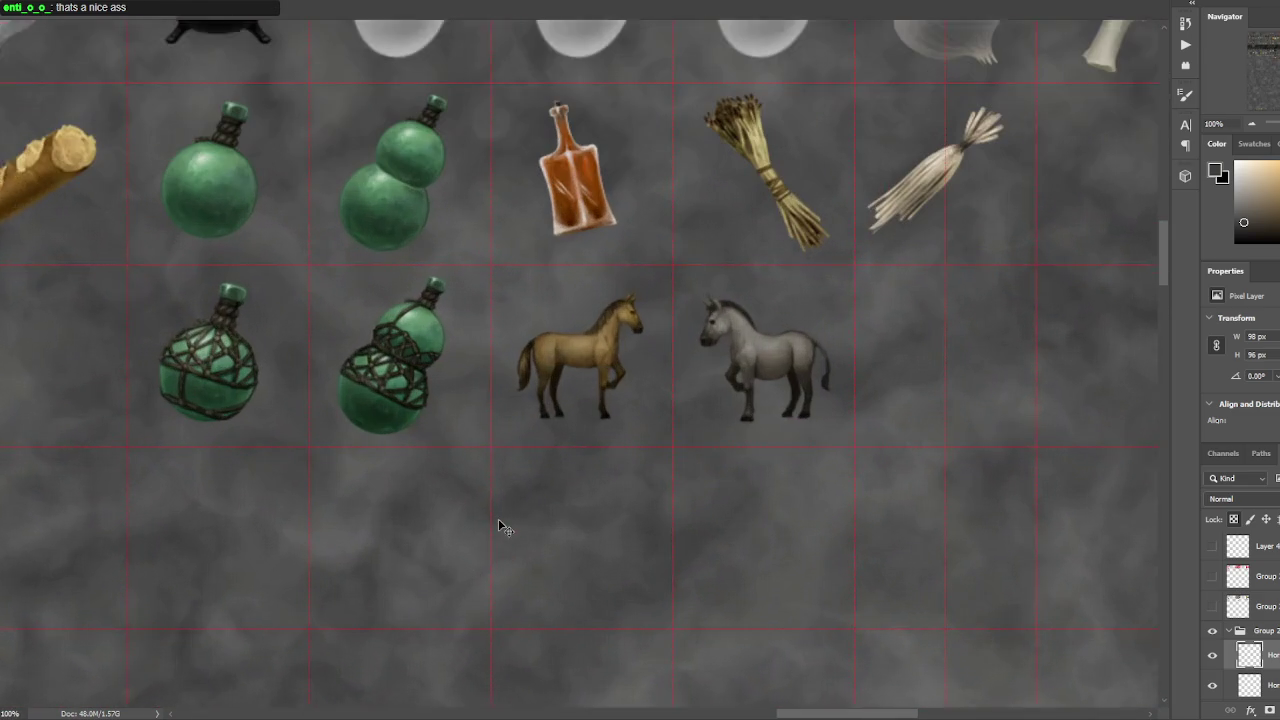
scroll(646, 480, "up", 1)
scroll(733, 475, "up", 1)
scroll(731, 476, "up", 1)
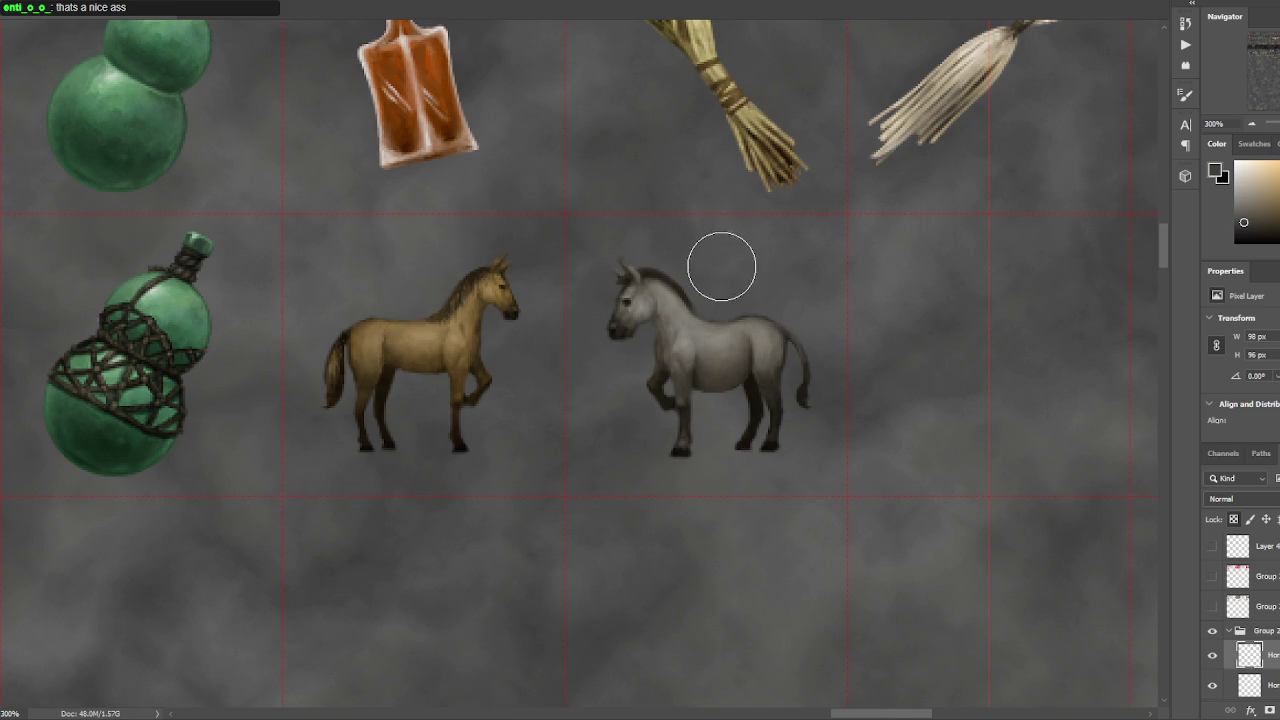
- Brush darker shading over the grey mule's rump and belly
left_click_drag(757, 342, 666, 363)
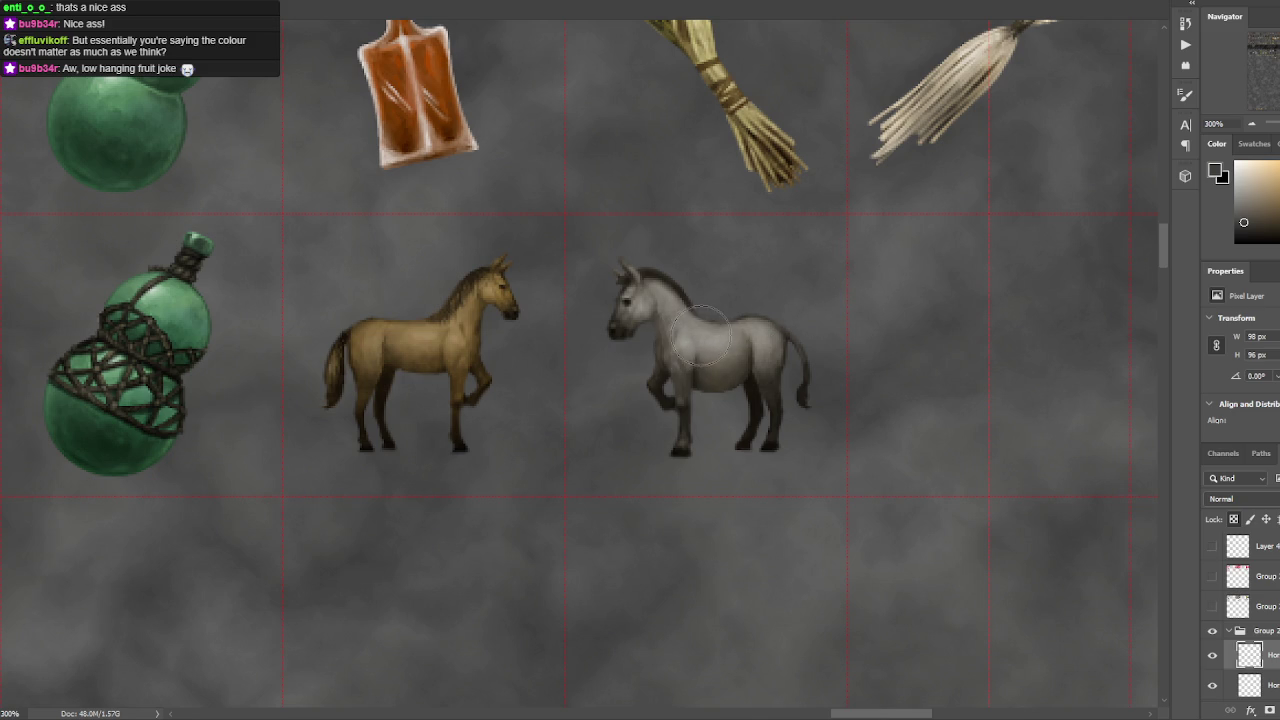
key("ctrl+minus")
key("ctrl+plus")
- Save the icon sheet PSD with Ctrl+S
key("ctrl+s")
scroll(740, 330, "down", 1)
scroll(760, 328, "right", 2)
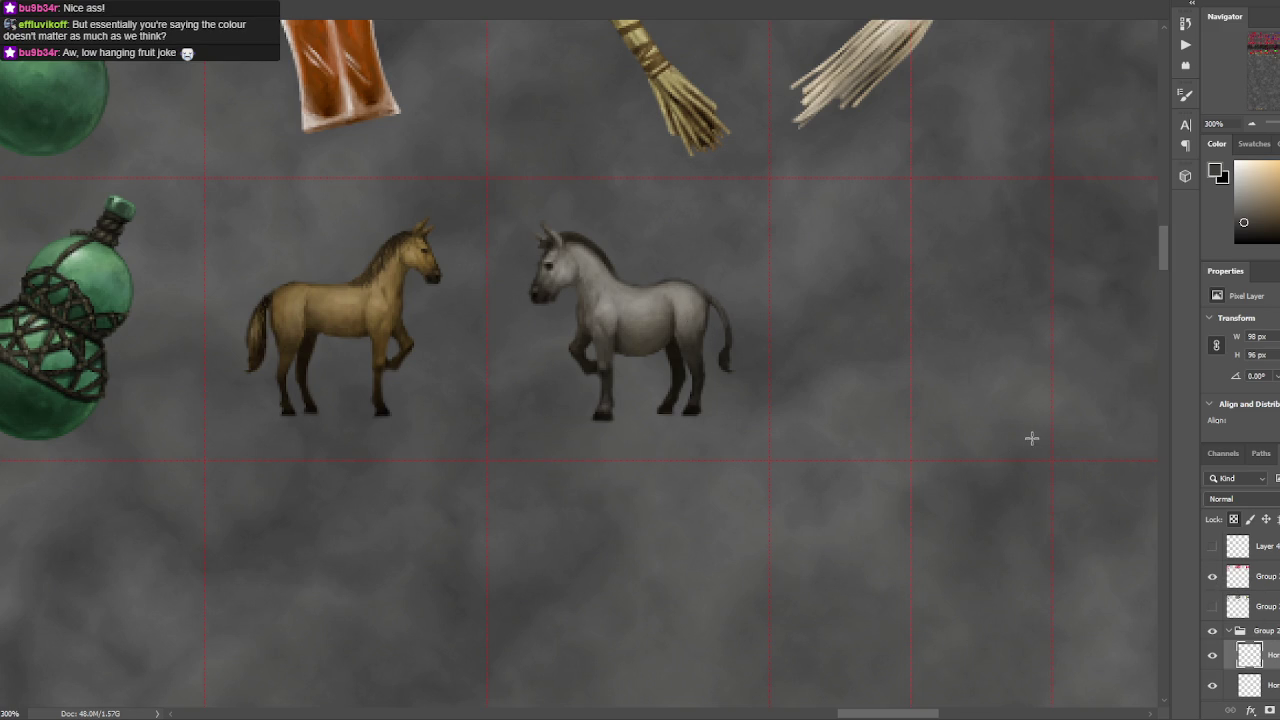
- Toggle the red-and-blue colour overlay off and on to compare the icons
scroll(1032, 438, "down", 2)
scroll(960, 428, "down", 3)
scroll(900, 414, "up", 1)
scroll(894, 534, "up", 3)
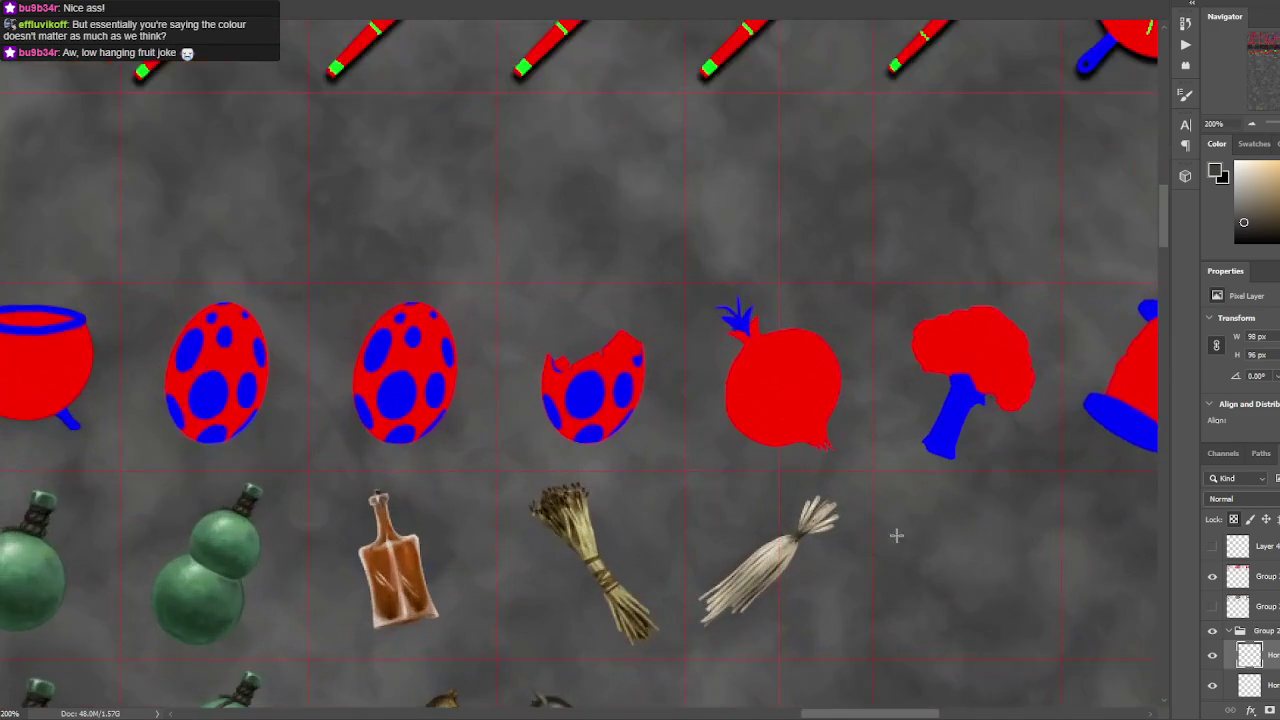
scroll(897, 537, "up", 2)
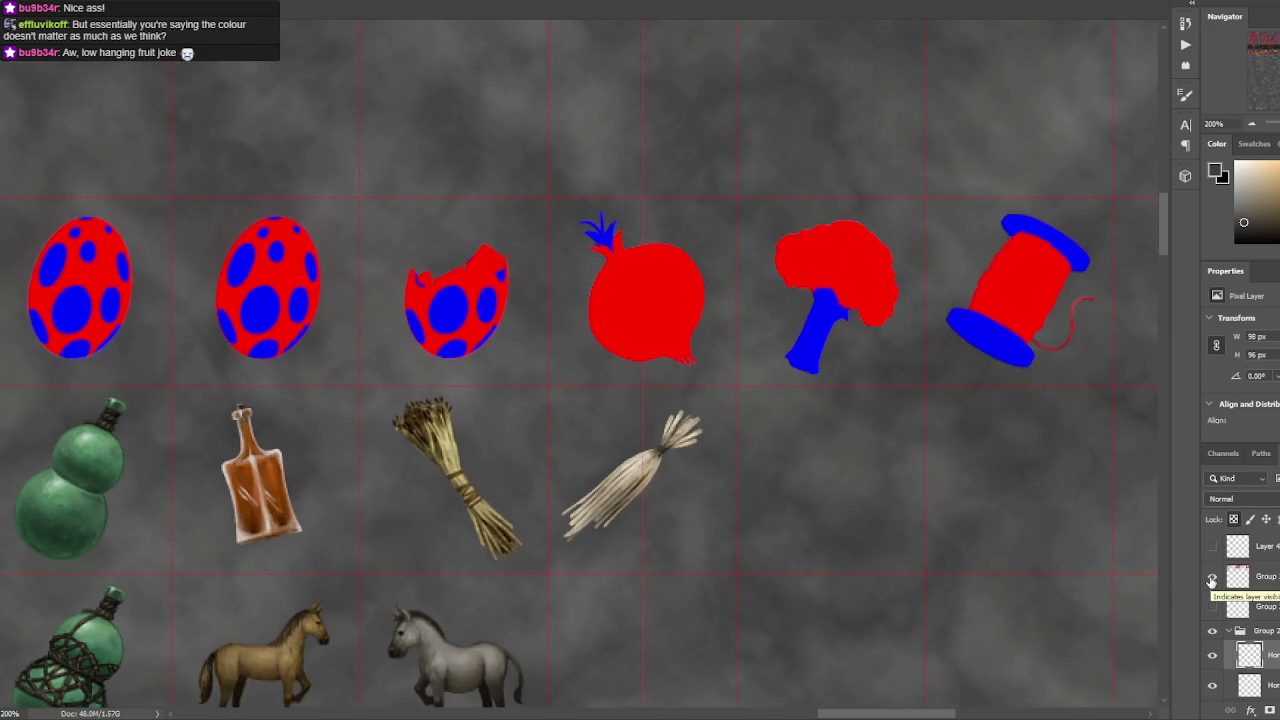
left_click(1212, 578)
left_click(1212, 578)
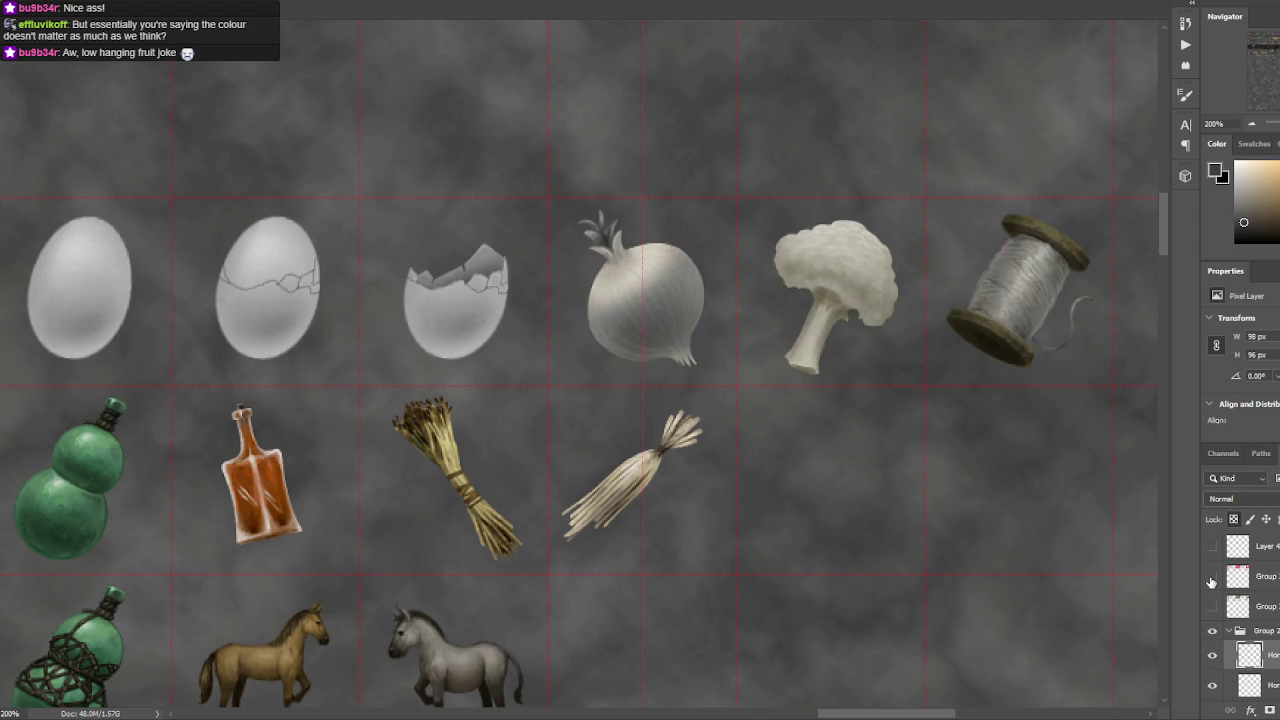
left_click(1212, 578)
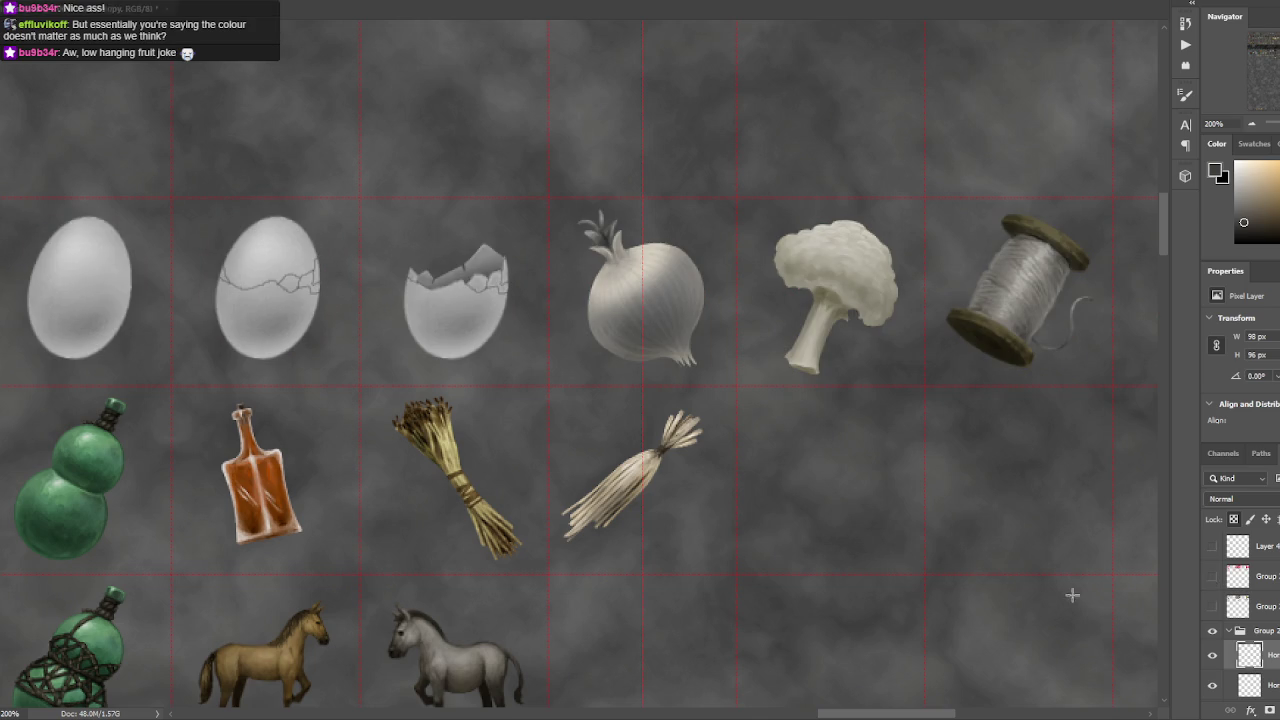
left_click(1213, 546)
- Try the Color and then Hue blend modes on the overlay layer
left_click(1235, 498)
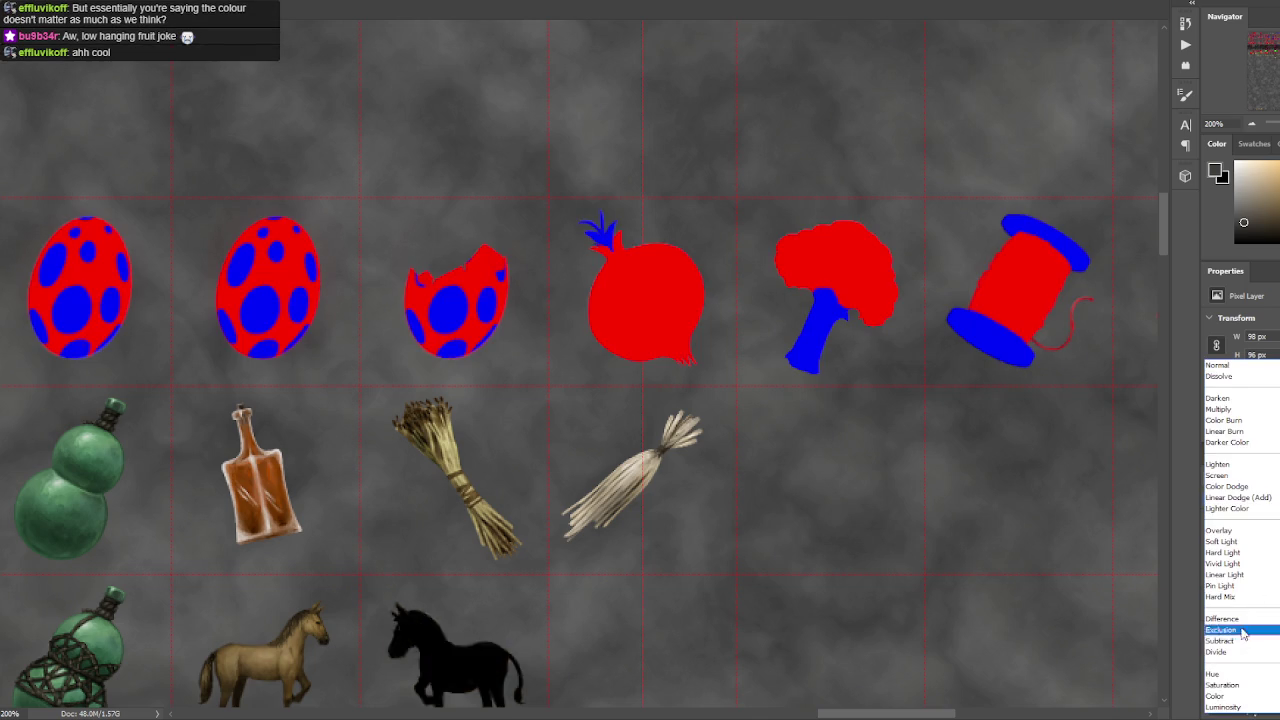
key("Escape")
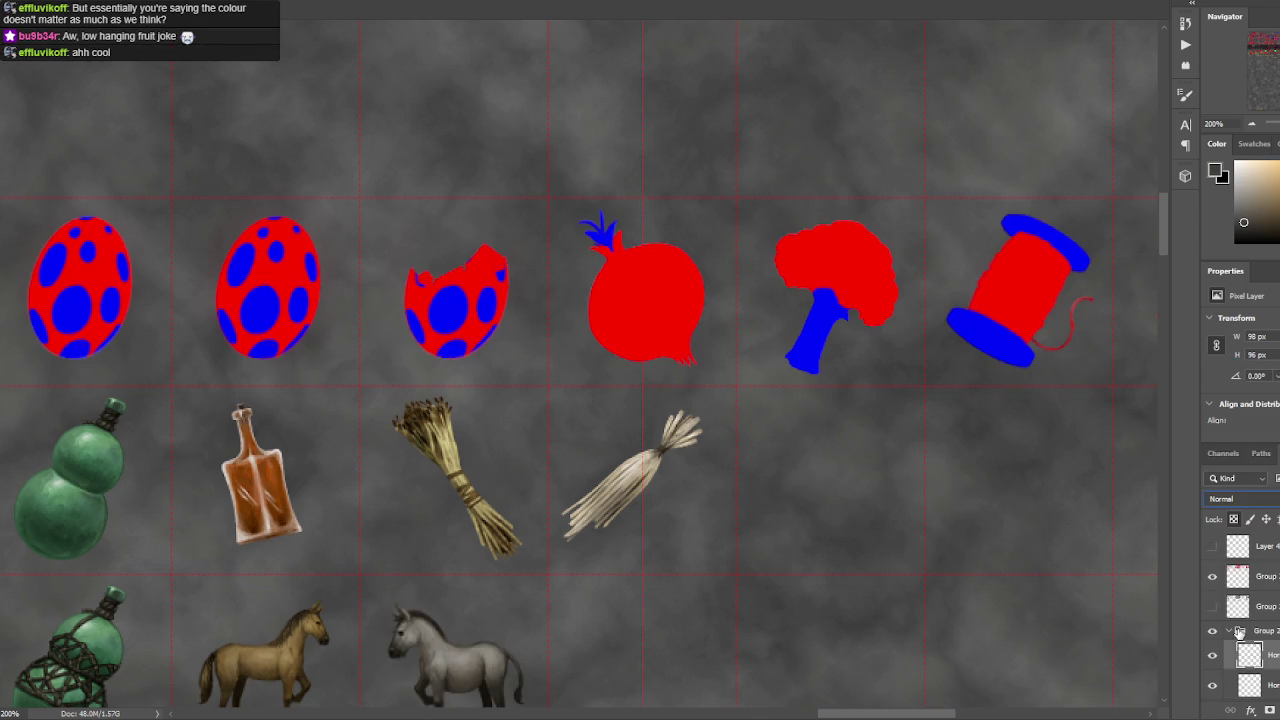
left_click(1229, 501)
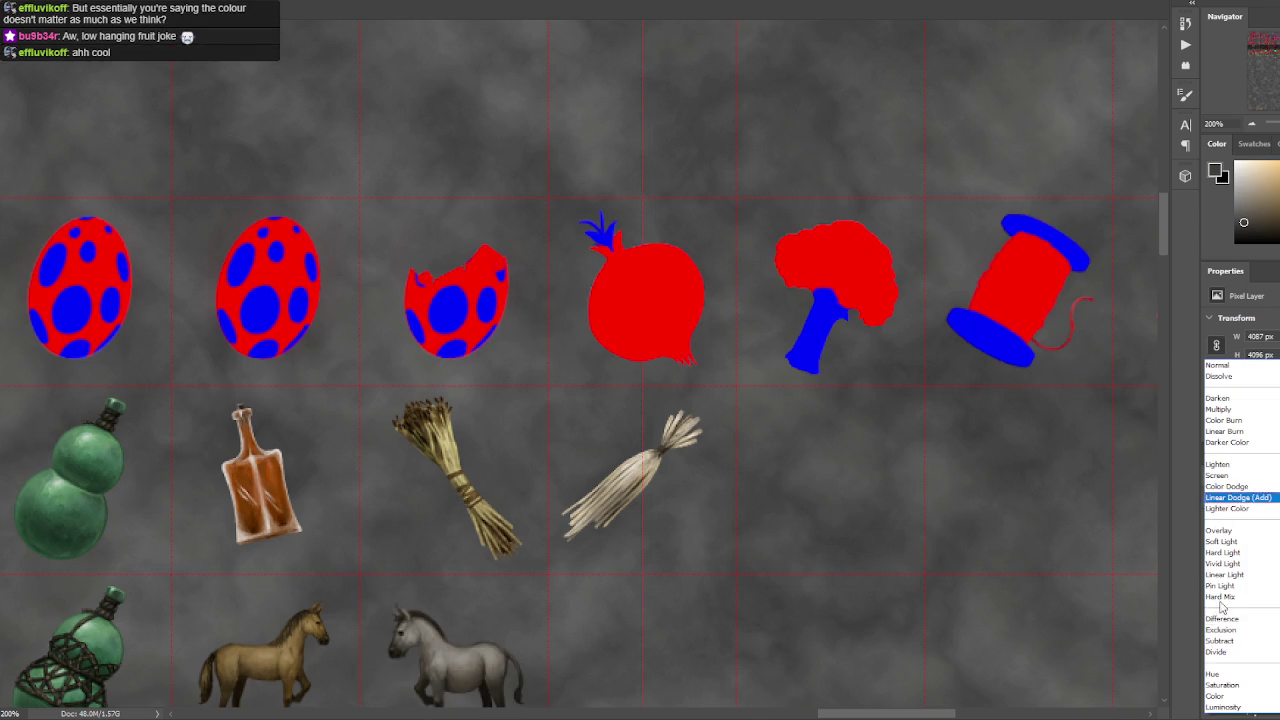
left_click(1217, 696)
mouse_move(616, 352)
left_mouse_down()
mouse_move(831, 383)
mouse_move(656, 383)
left_mouse_up()
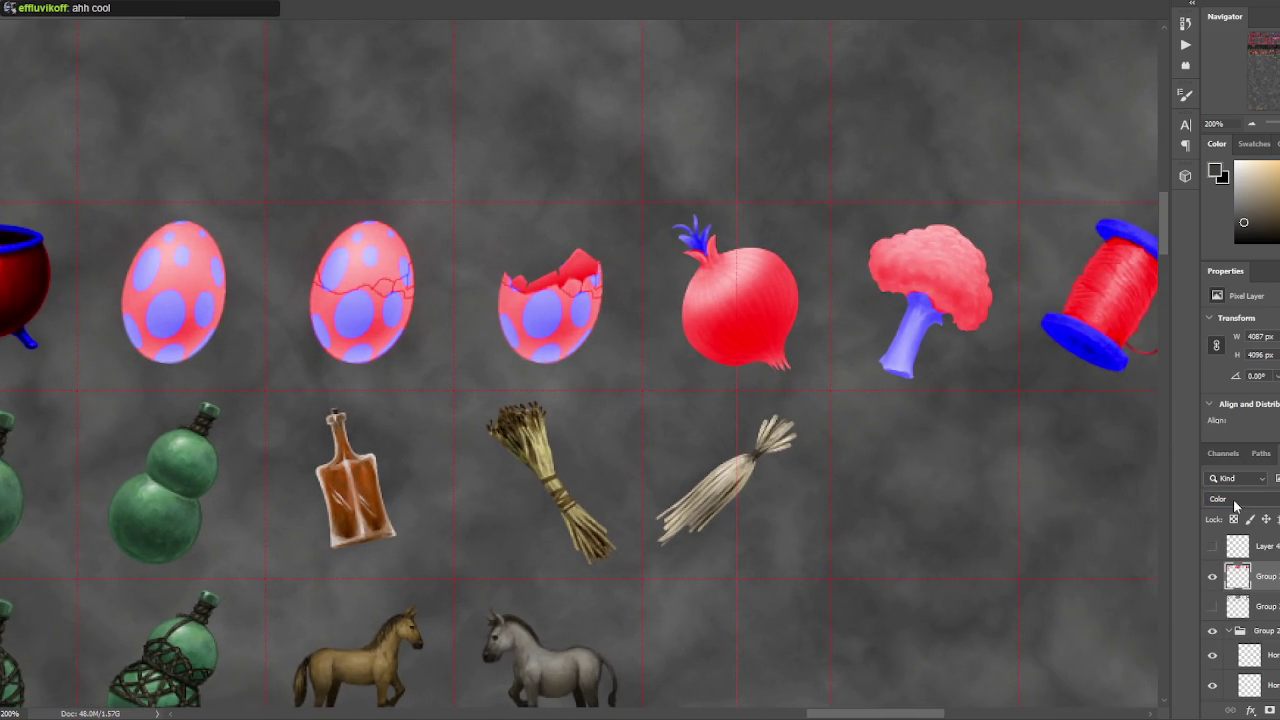
left_click(1229, 498)
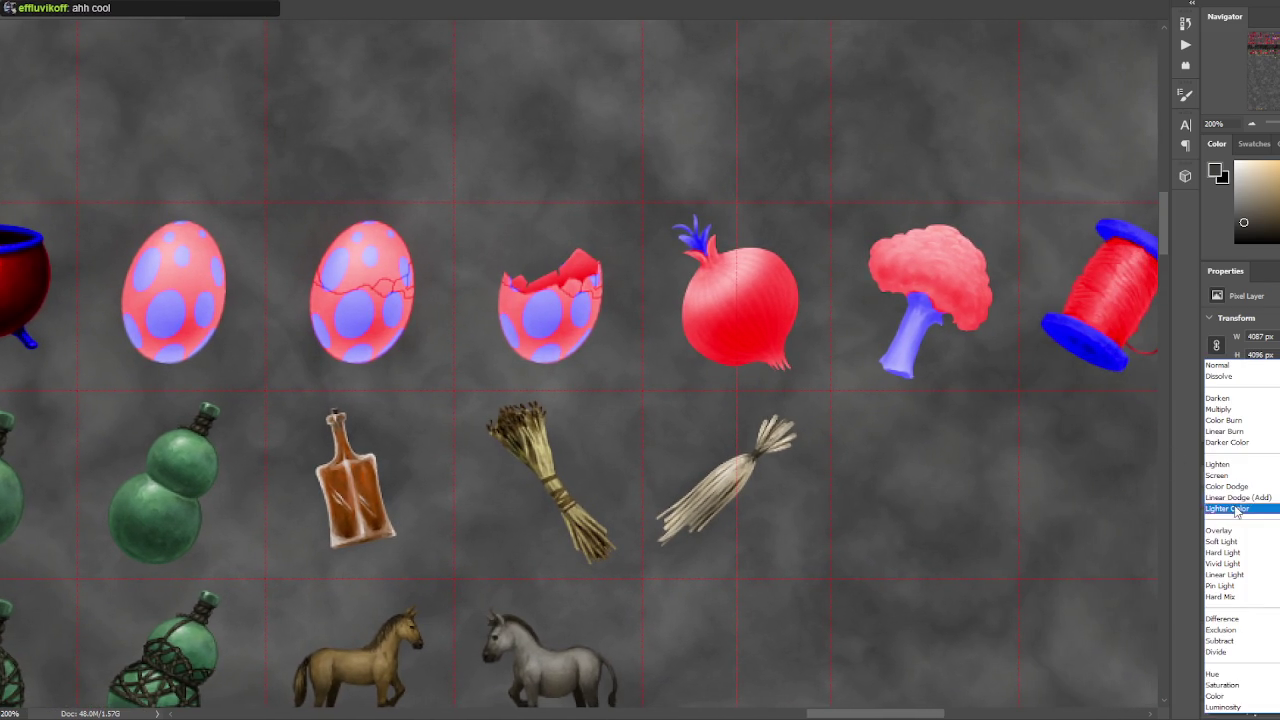
left_click(1230, 676)
mouse_move(949, 514)
left_mouse_down()
mouse_move(786, 474)
mouse_move(686, 494)
left_mouse_up()
key("ctrl+minus")
scroll(754, 546, "up", 5)
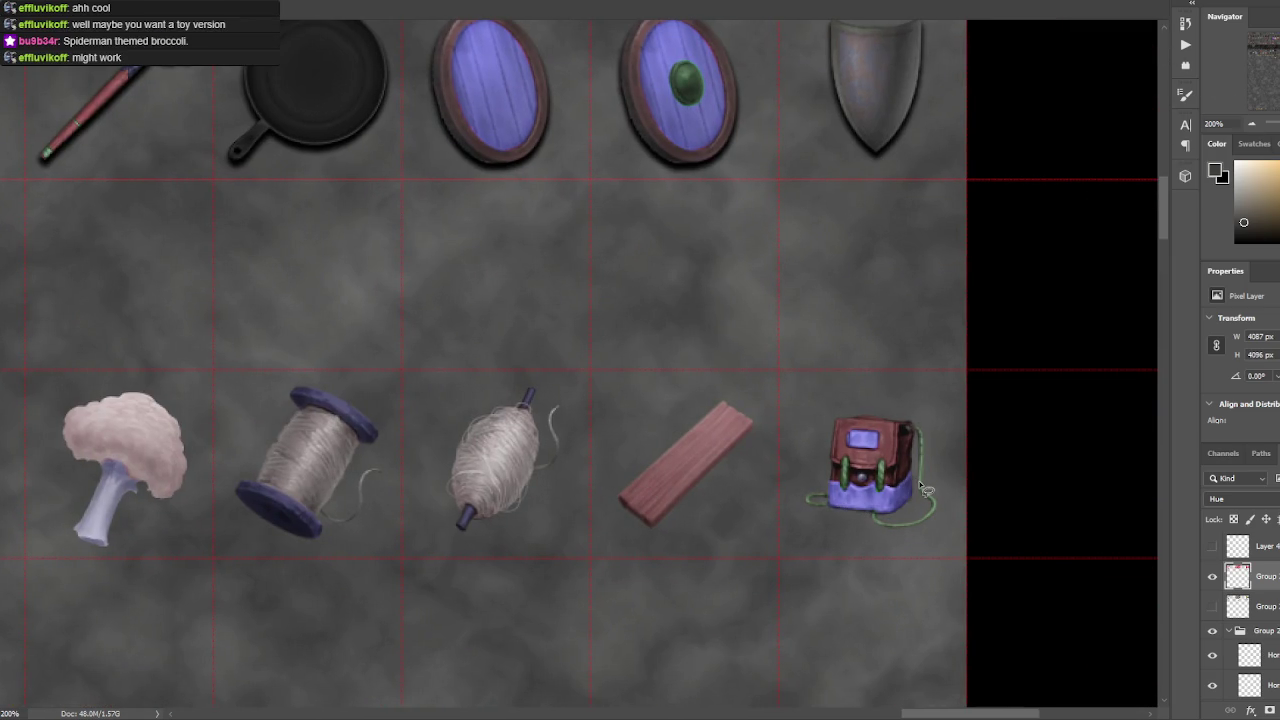
- Switch the overlay to Color, then Normal for flat colours, and test a backpack selection
key("shift+alt+c")
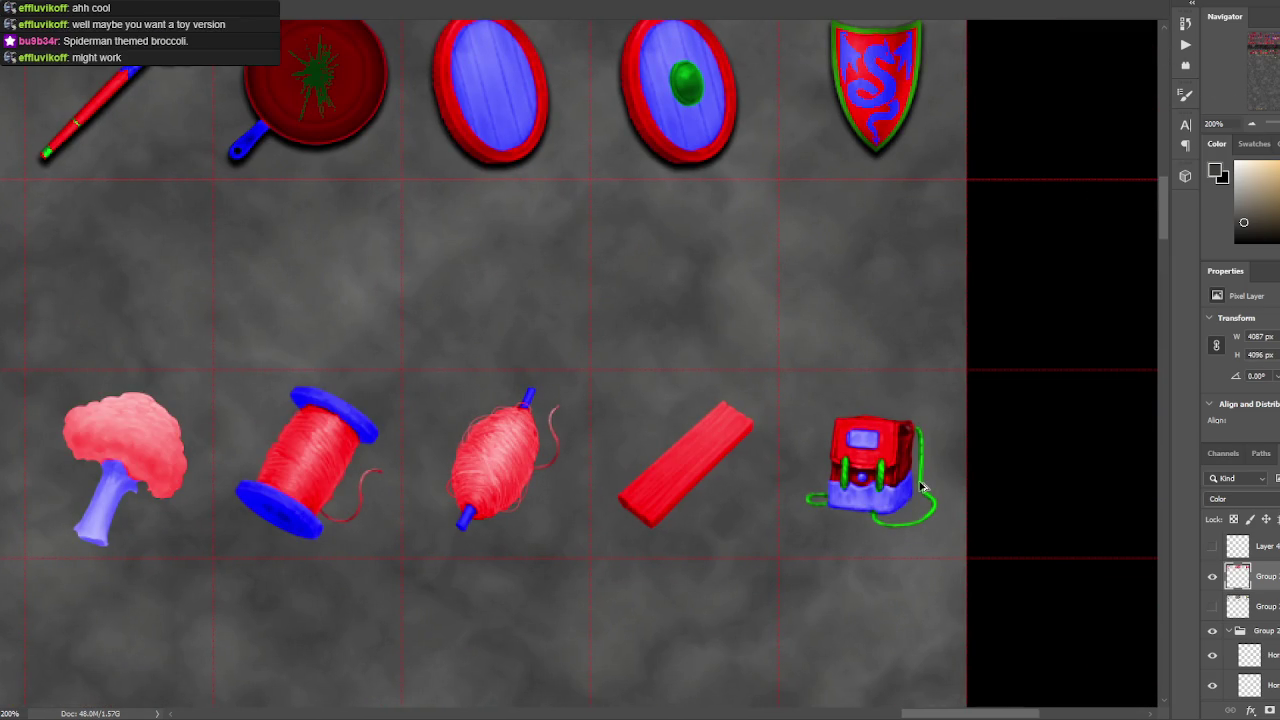
key("shift+alt+n")
scroll(845, 475, "up", 2)
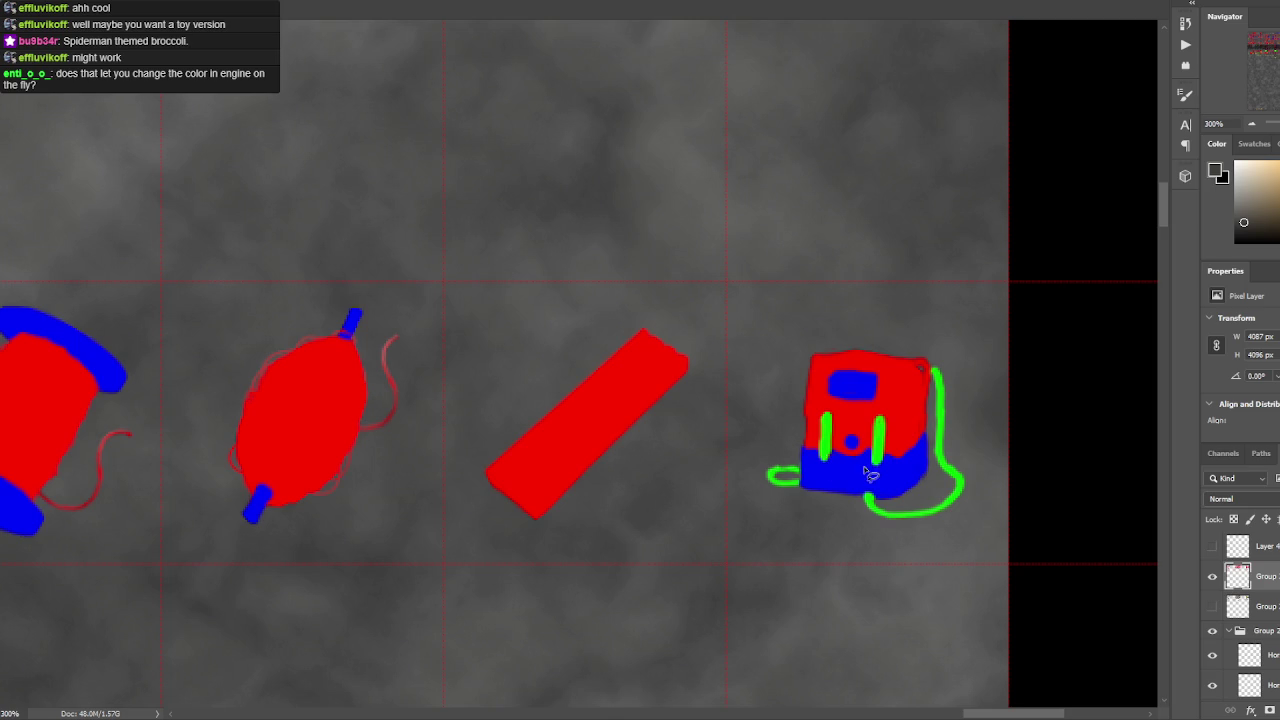
mouse_move(864, 466)
left_mouse_down()
mouse_move(876, 482)
mouse_move(1011, 397)
left_mouse_up()
key("ctrl+d")
- Centre on the eggs, gourds and horses and hide the flat colour overlay
scroll(821, 392, "down", 1)
scroll(449, 500, "down", 2)
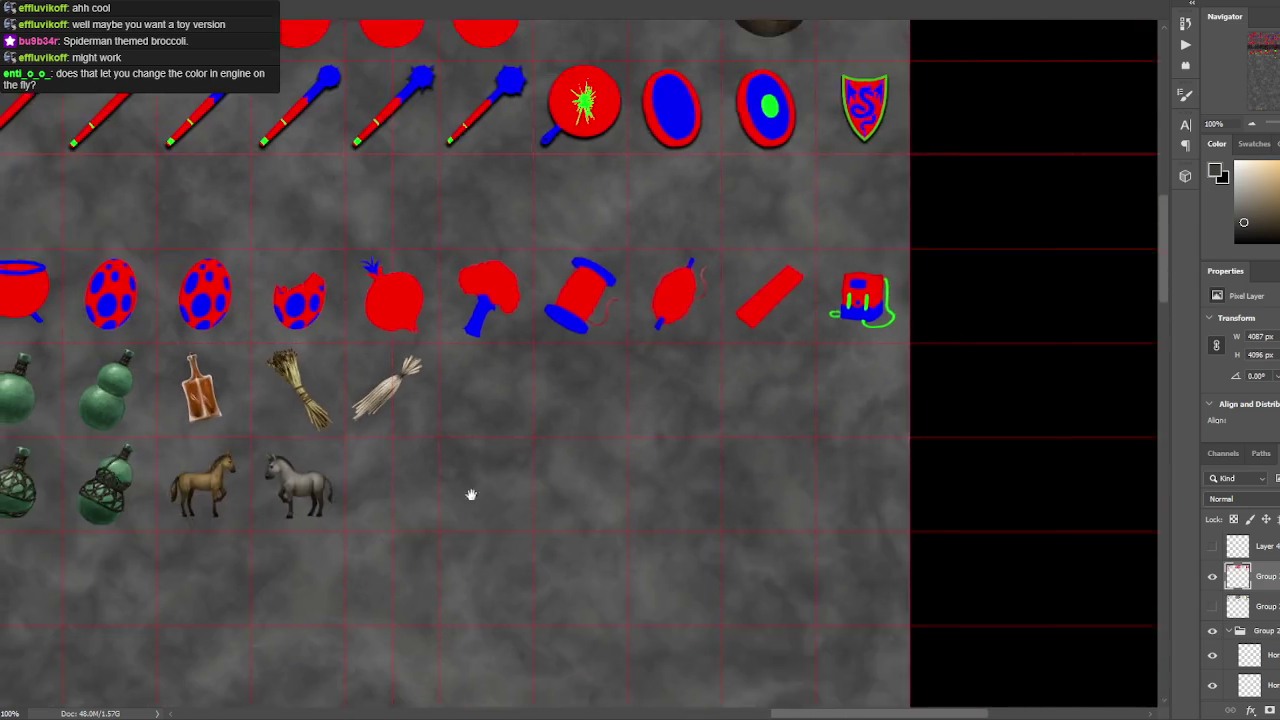
left_click_drag(449, 500, 677, 471)
scroll(583, 460, "up", 2)
mouse_move(583, 460)
left_mouse_down()
mouse_move(662, 425)
mouse_move(660, 414)
left_mouse_up()
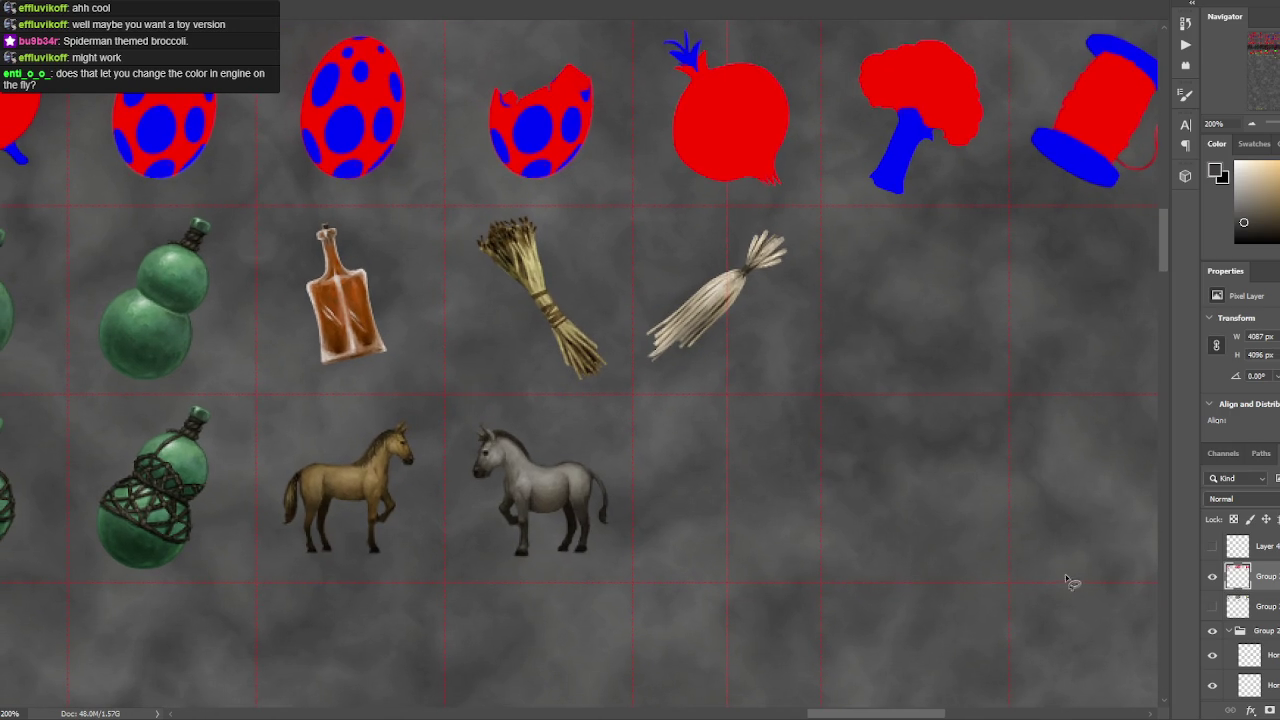
left_click(1212, 578)
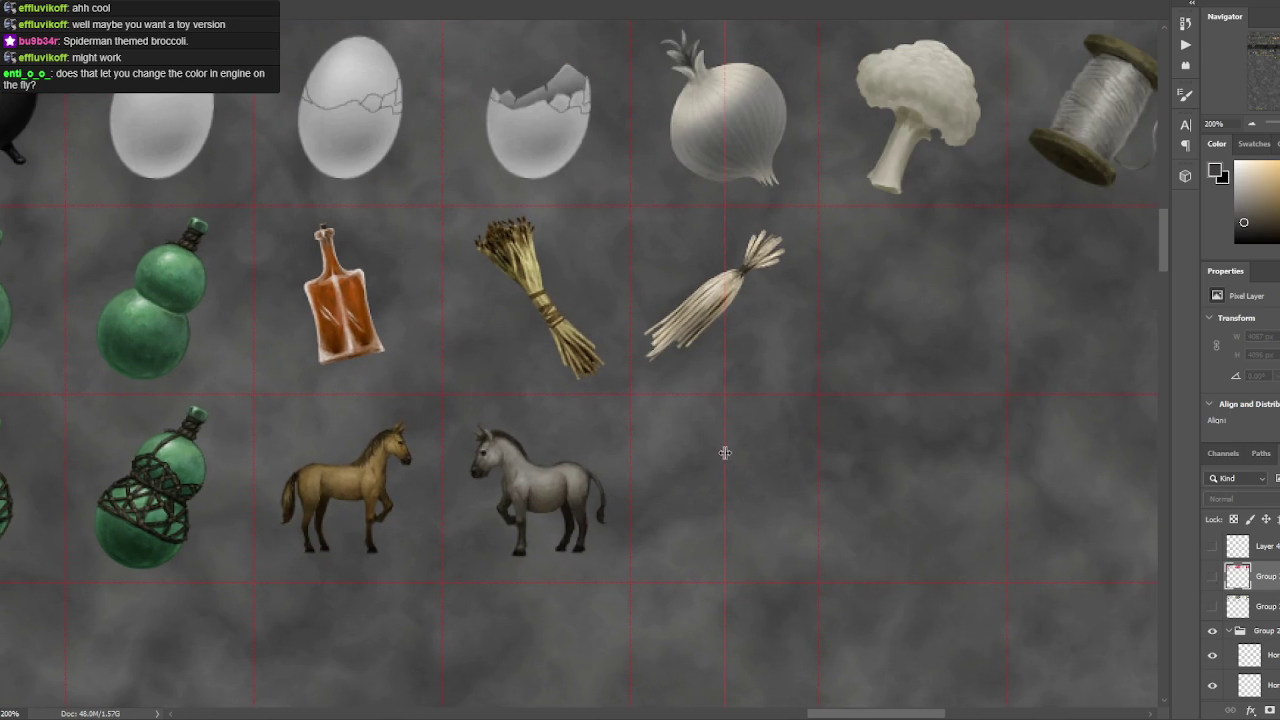
scroll(726, 450, "down", 2)
scroll(700, 450, "down", 2)
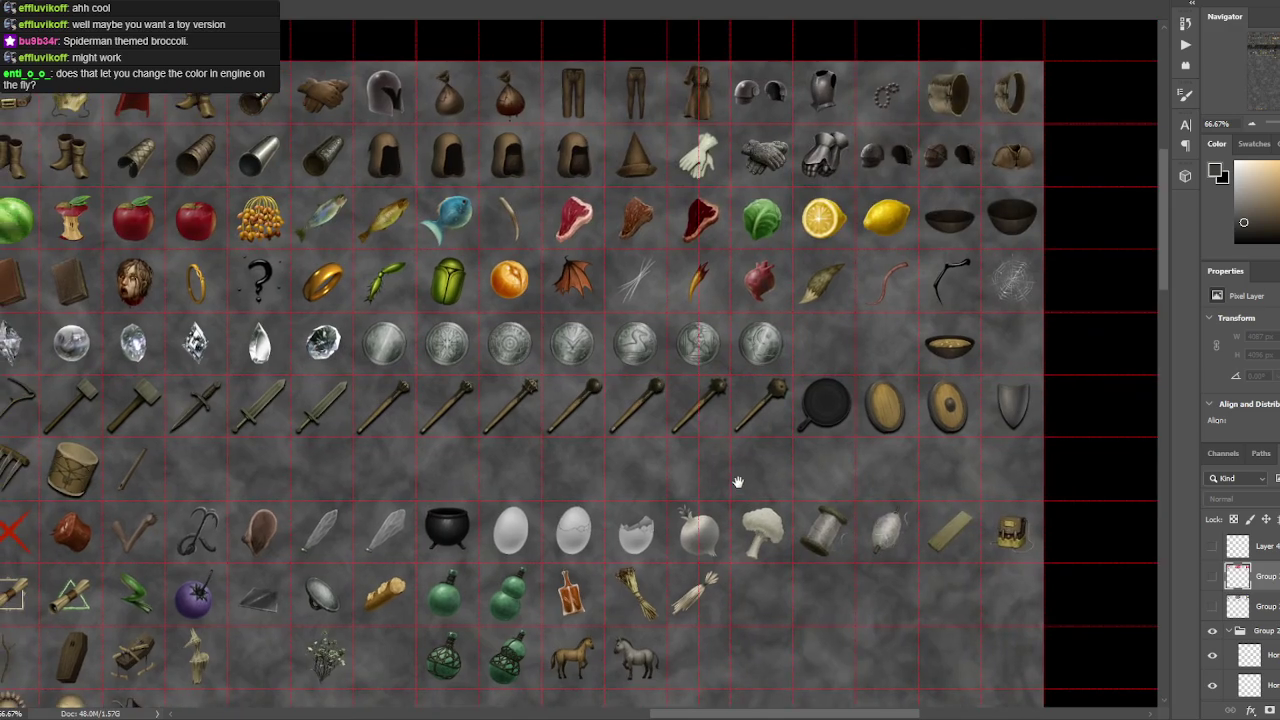
scroll(737, 486, "up", 1)
scroll(813, 442, "down", 2)
scroll(800, 436, "up", 1)
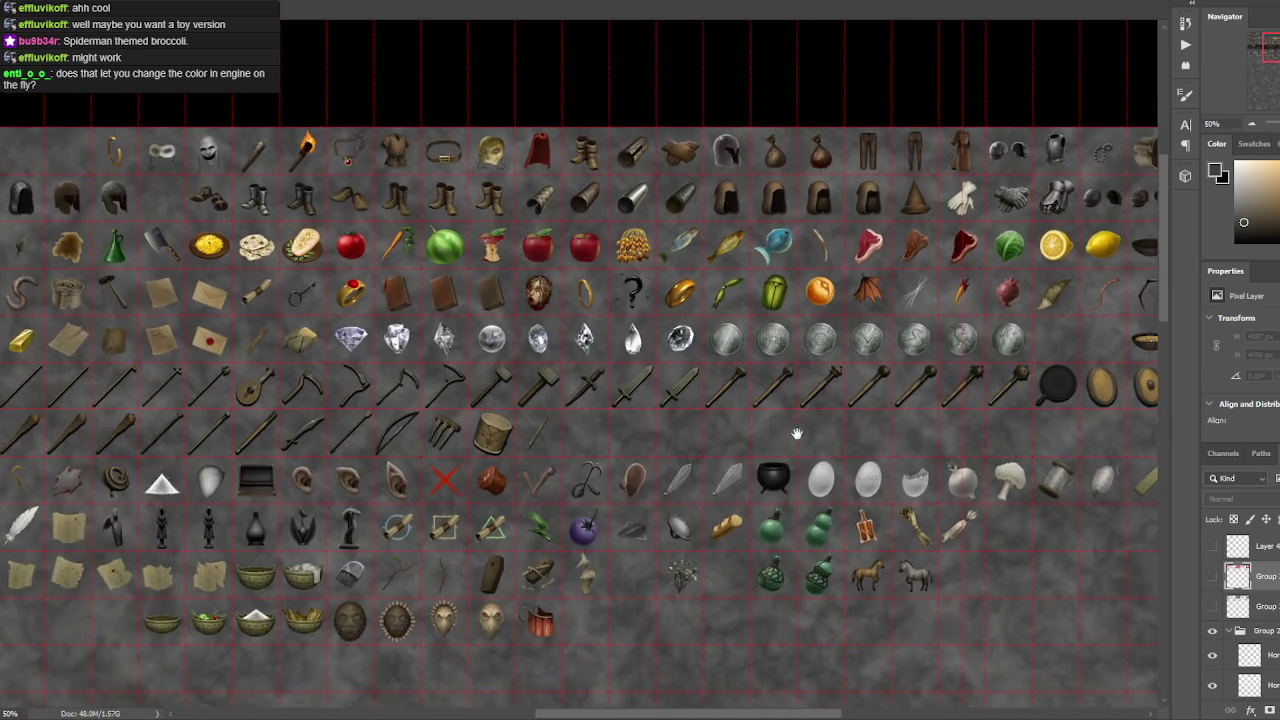
scroll(800, 436, "down", 1)
left_click_drag(815, 431, 789, 421)
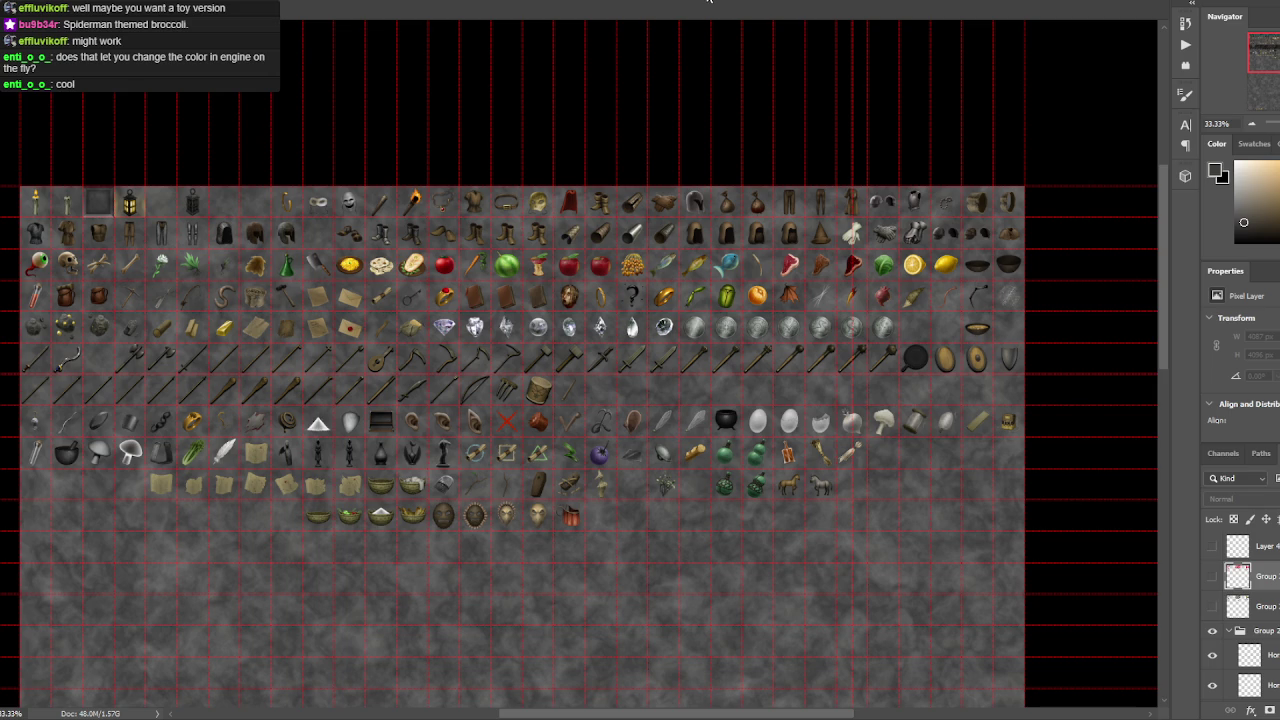
scroll(948, 533, "up", 3)
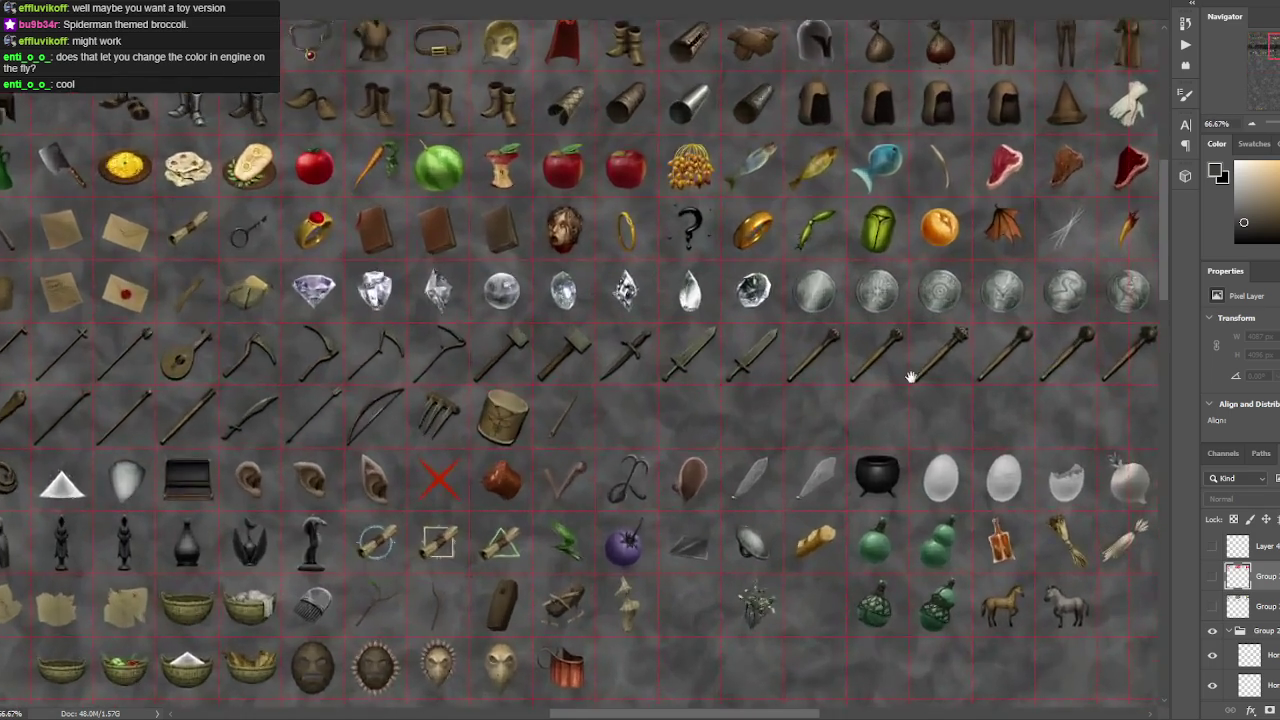
scroll(514, 225, "up", 3)
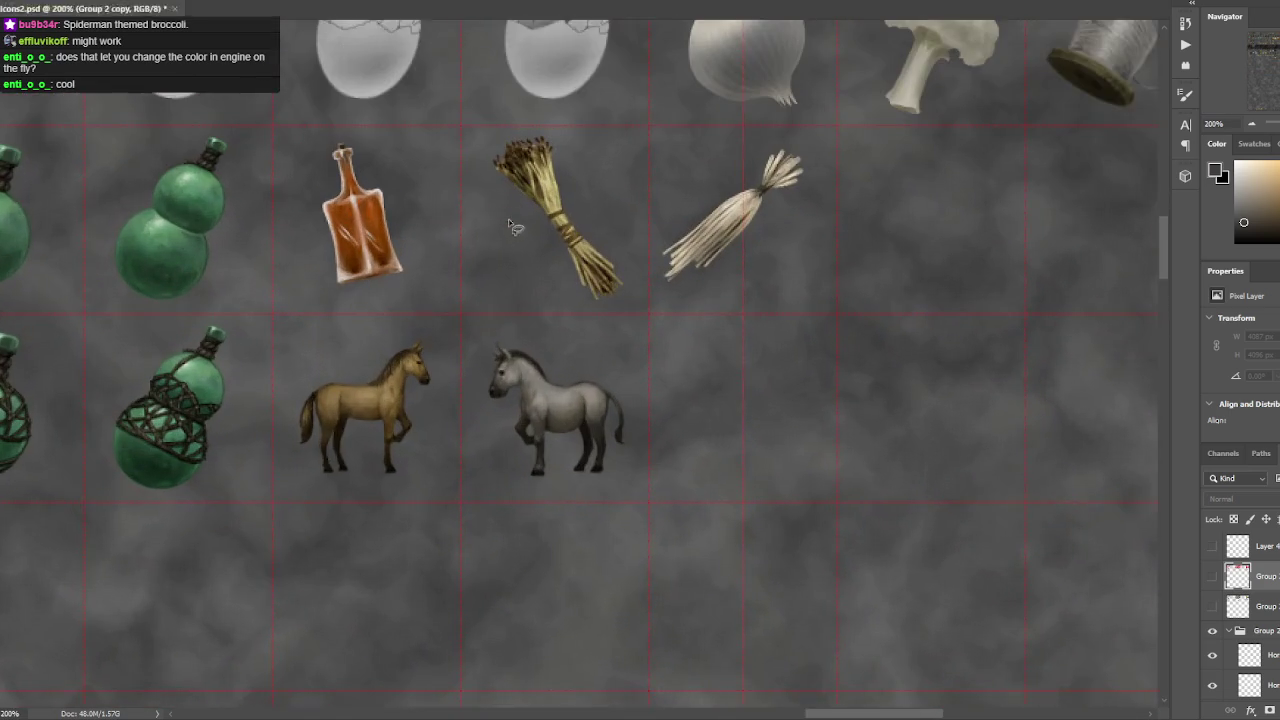
scroll(591, 237, "down", 3)
scroll(690, 270, "up", 2)
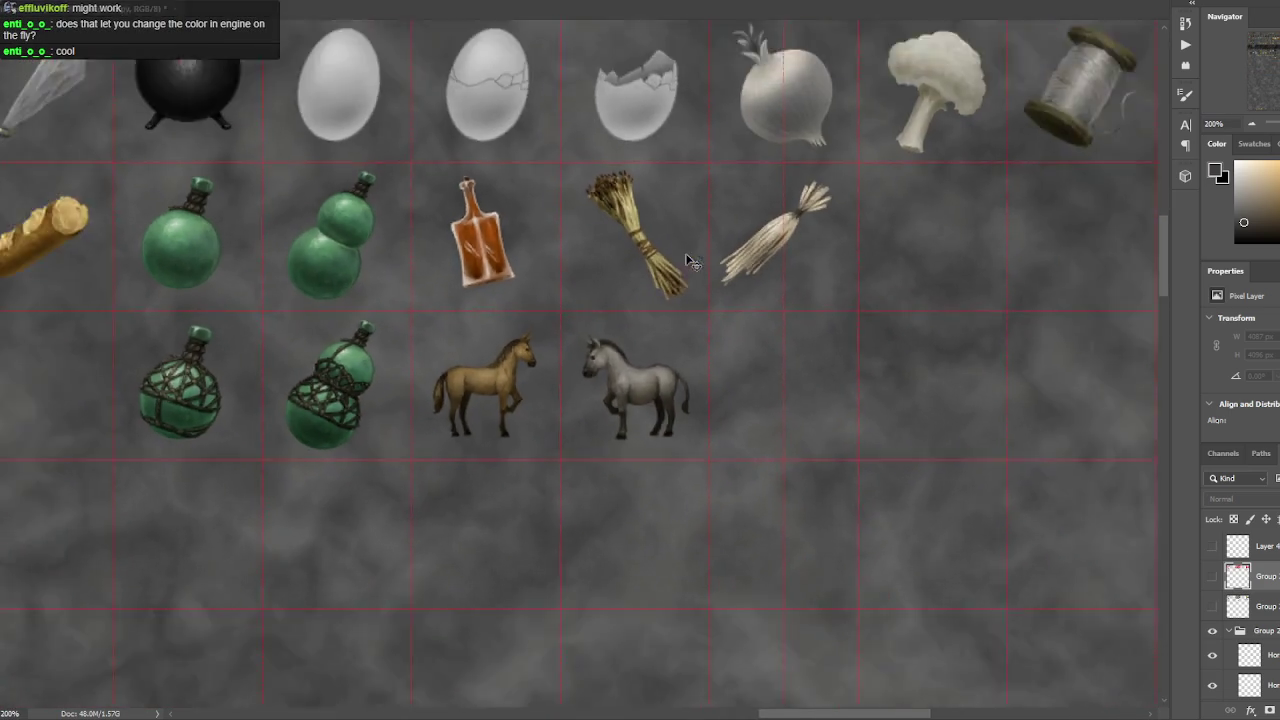
scroll(700, 280, "down", 2)
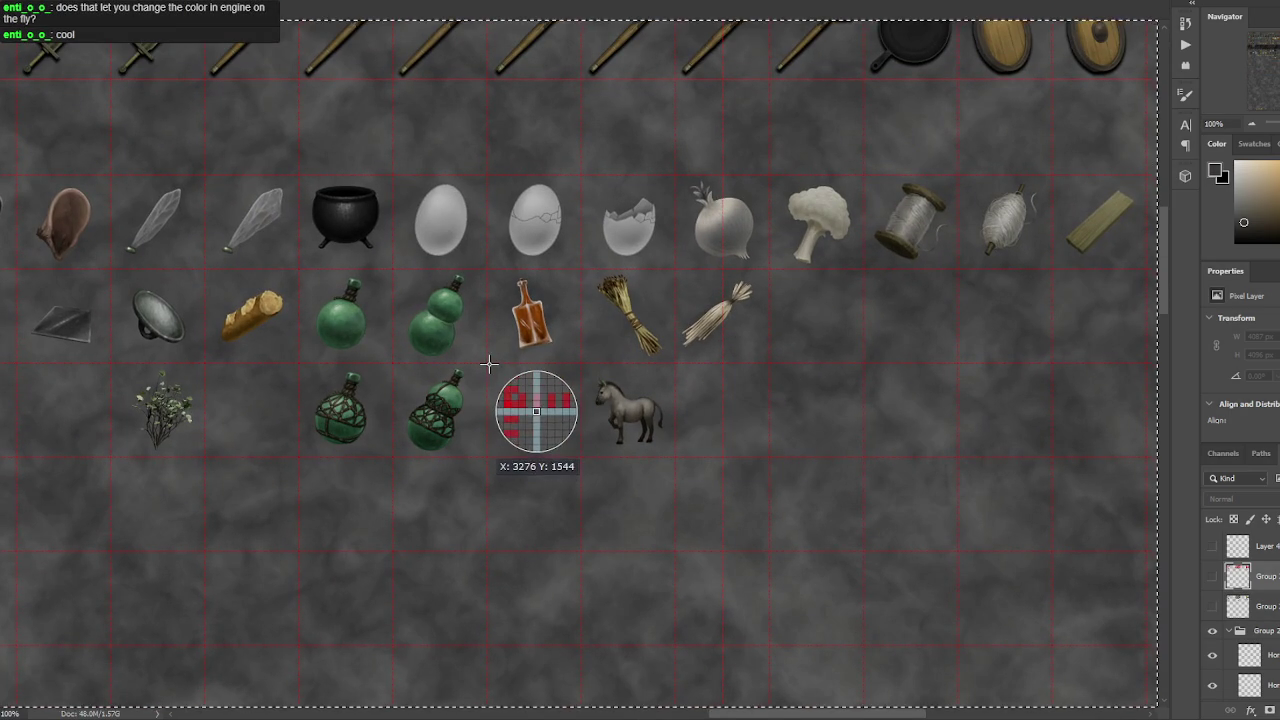
left_click_drag(489, 364, 670, 454)
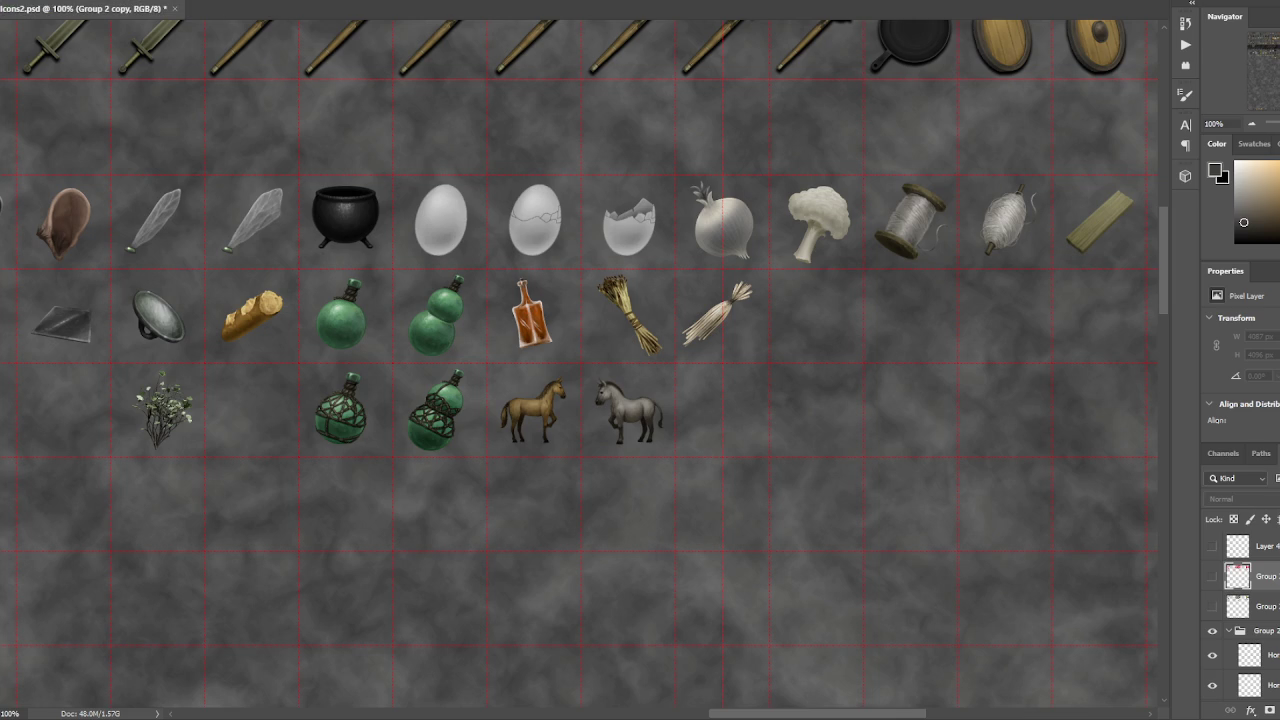
scroll(780, 446, "right", 2)
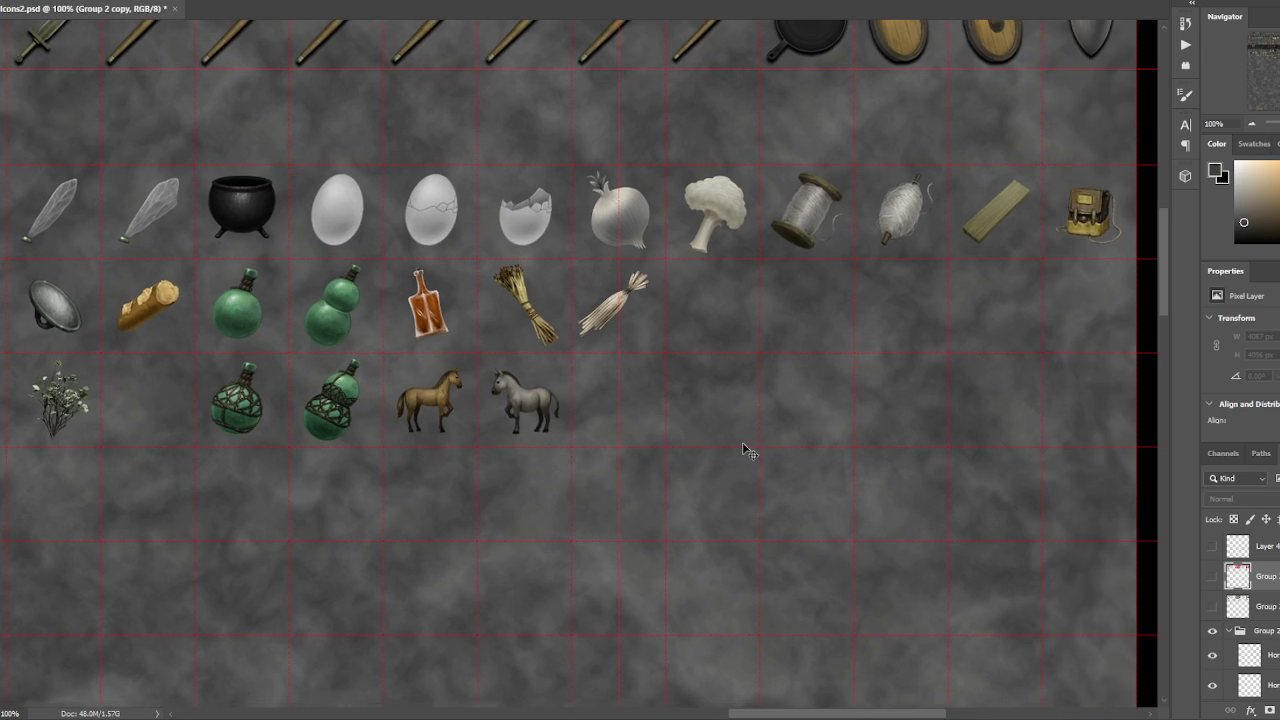
scroll(743, 449, "up", 1)
scroll(511, 507, "down", 3)
scroll(769, 517, "left", 3)
scroll(849, 526, "left", 3)
scroll(835, 531, "up", 1)
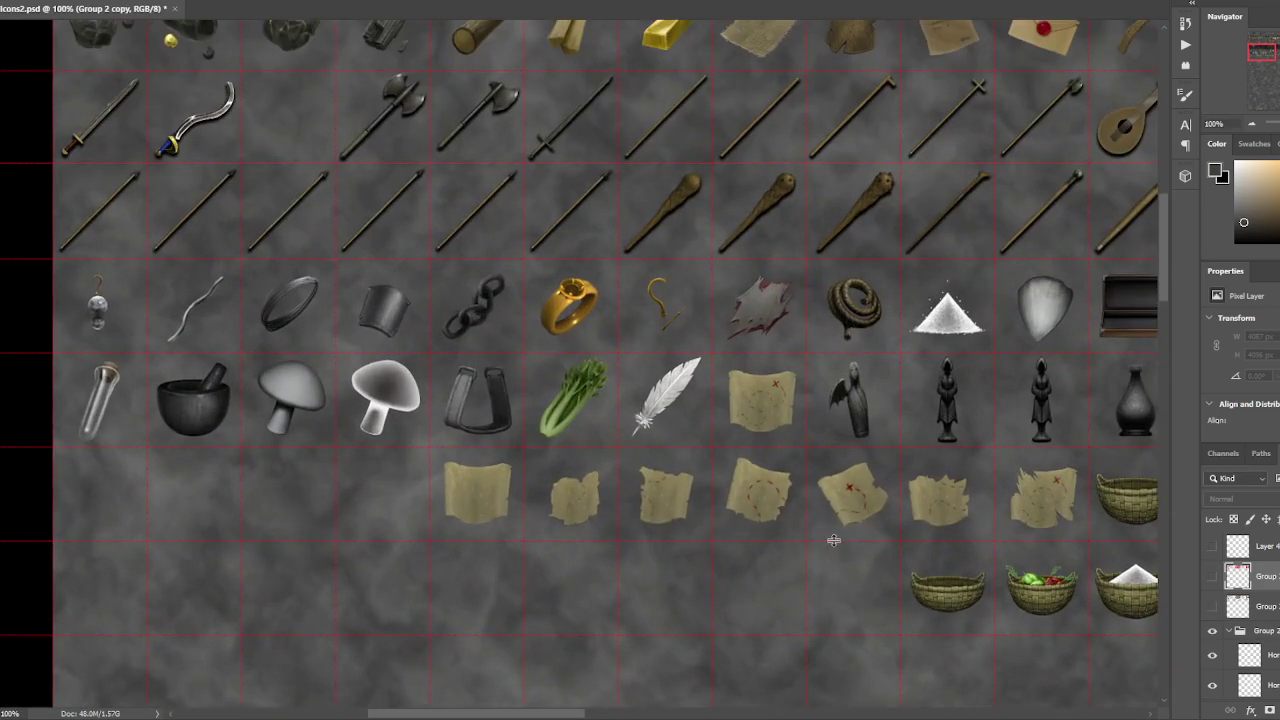
scroll(760, 530, "up", 2)
scroll(810, 445, "down", 1)
scroll(812, 450, "down", 1)
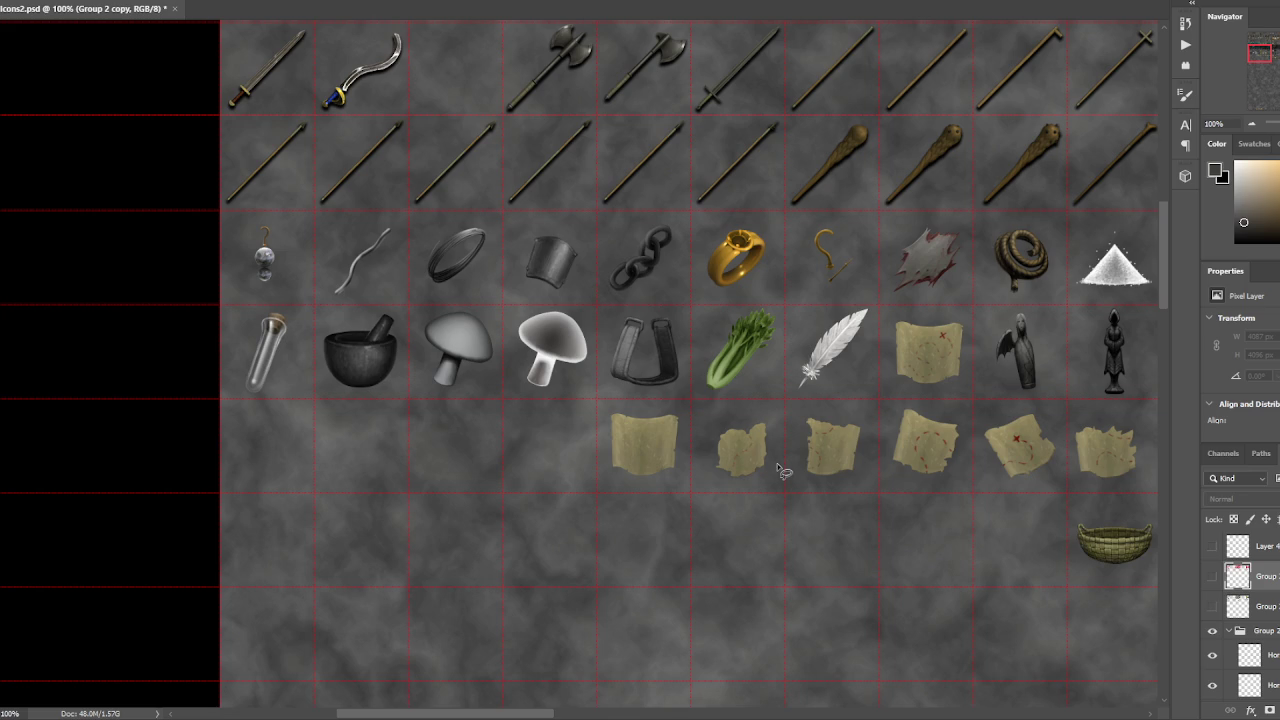
left_click_drag(928, 437, 343, 363)
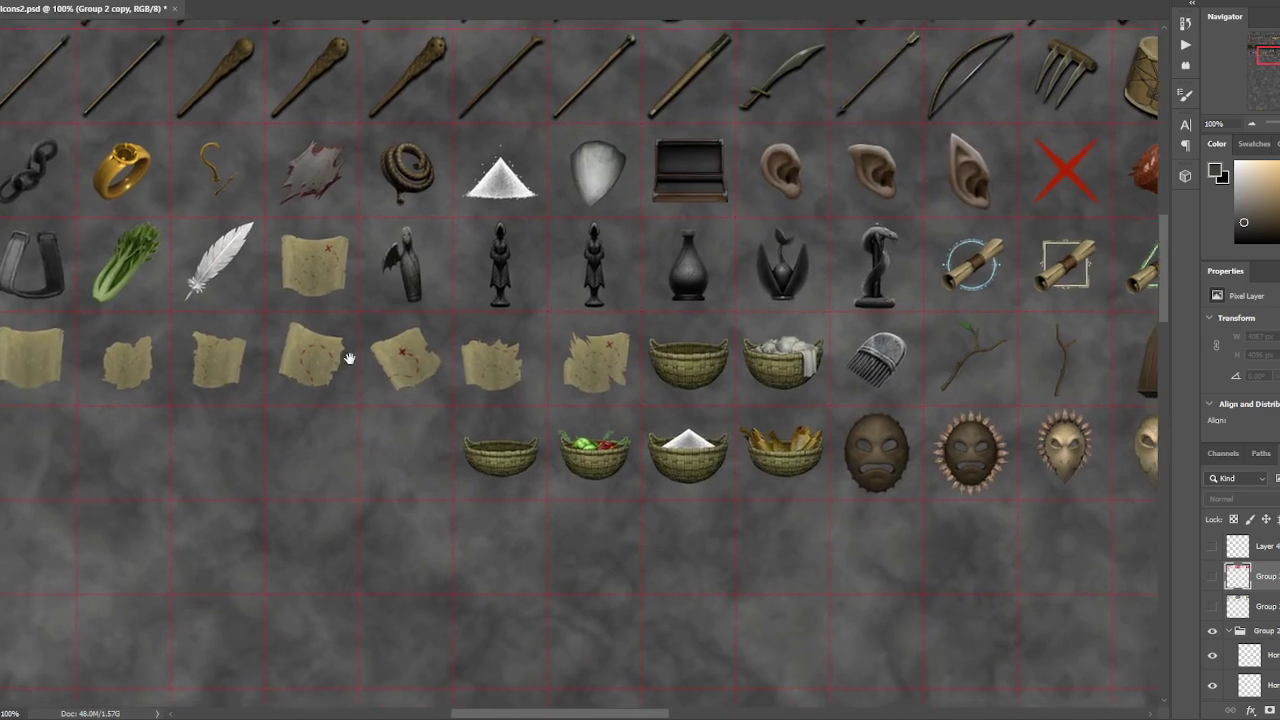
left_click_drag(563, 360, 480, 345)
scroll(480, 345, "right", 8)
scroll(480, 345, "right", 10)
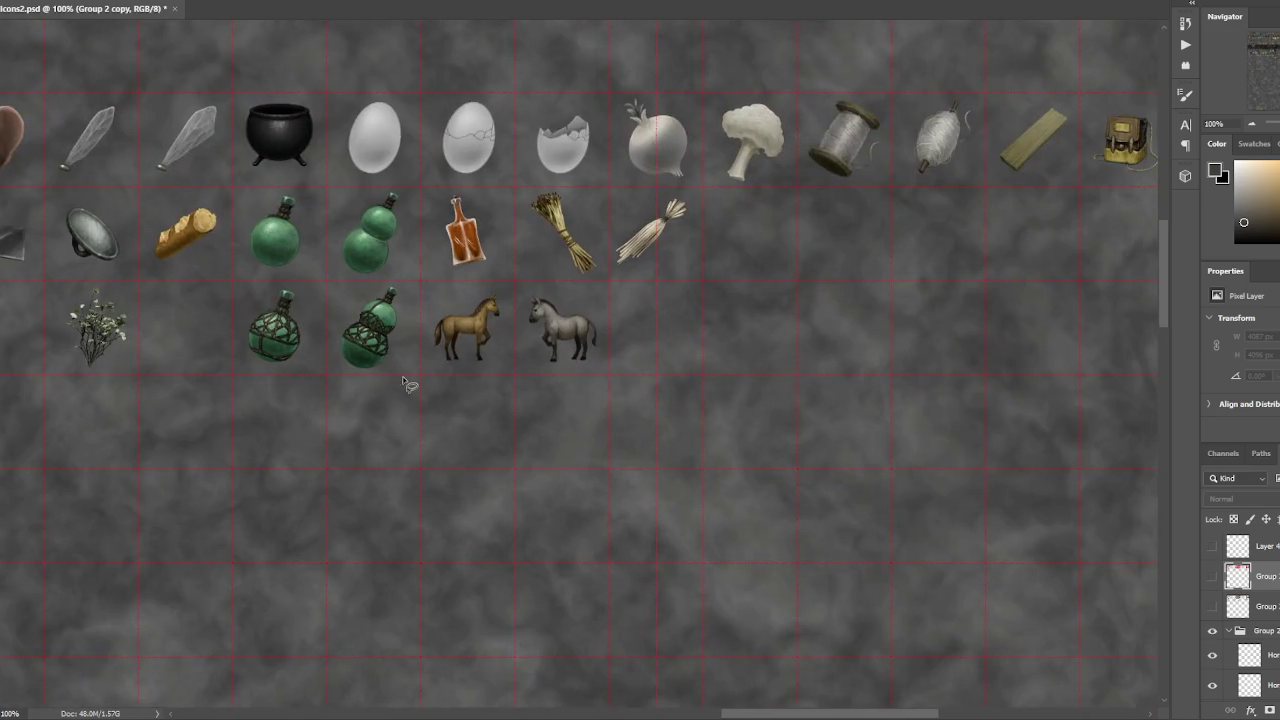
key("ctrl+plus")
left_click_drag(549, 410, 634, 449)
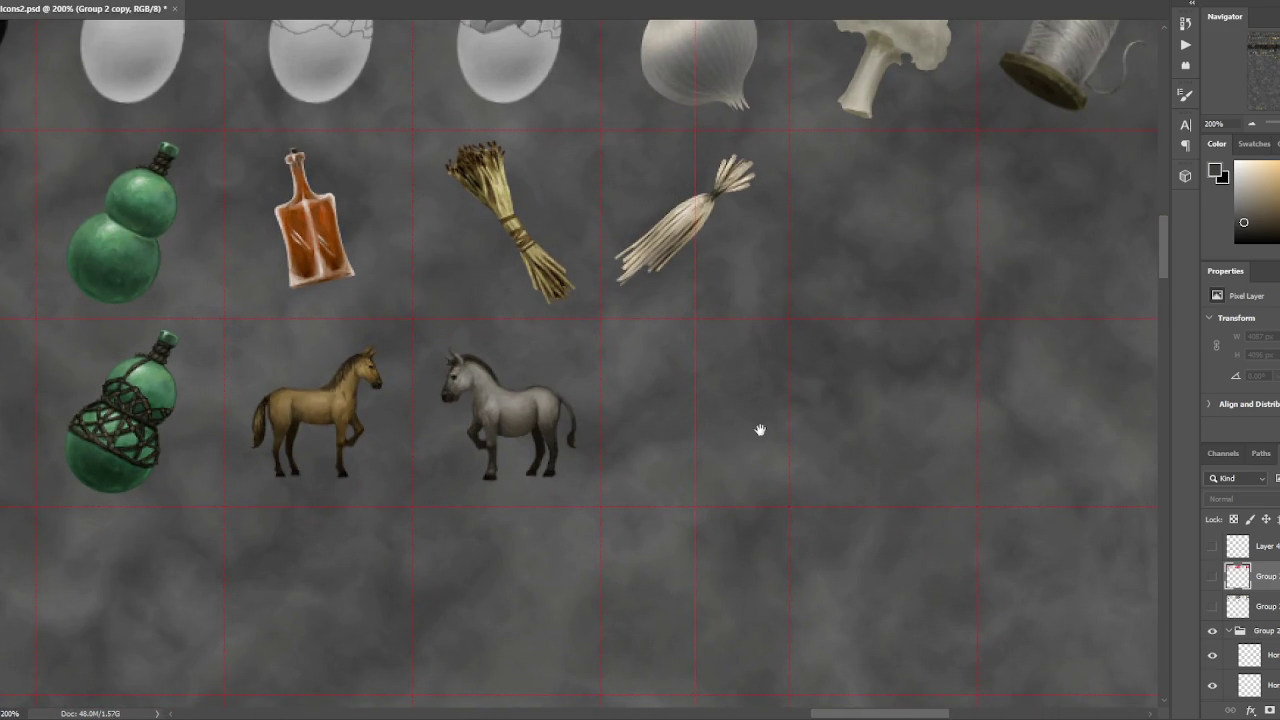
- Dismiss the hidden-layer warning raised when painting beside the horses
left_click_drag(763, 437, 702, 408)
left_click(805, 432)
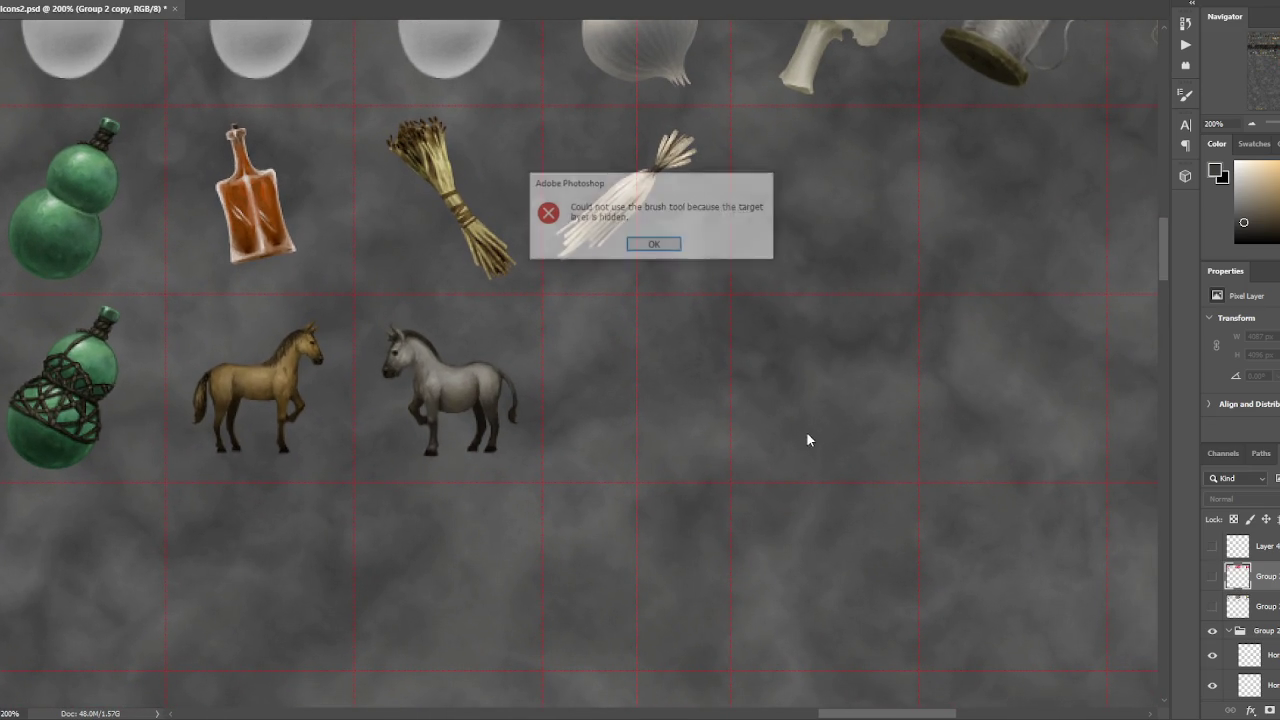
key("Return")
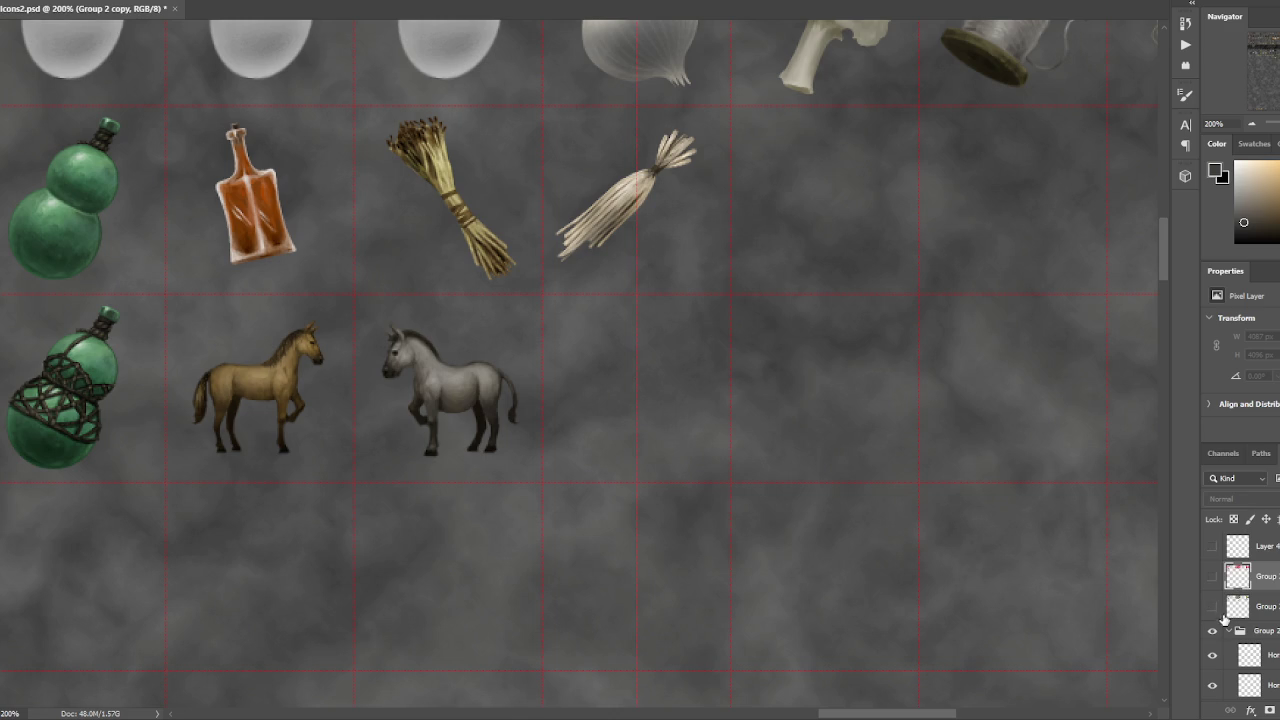
- Rename the Horse copy layer to Mule and add a new empty layer above it
scroll(1230, 610, "down", 2)
left_click(1262, 597)
double_click(1268, 596)
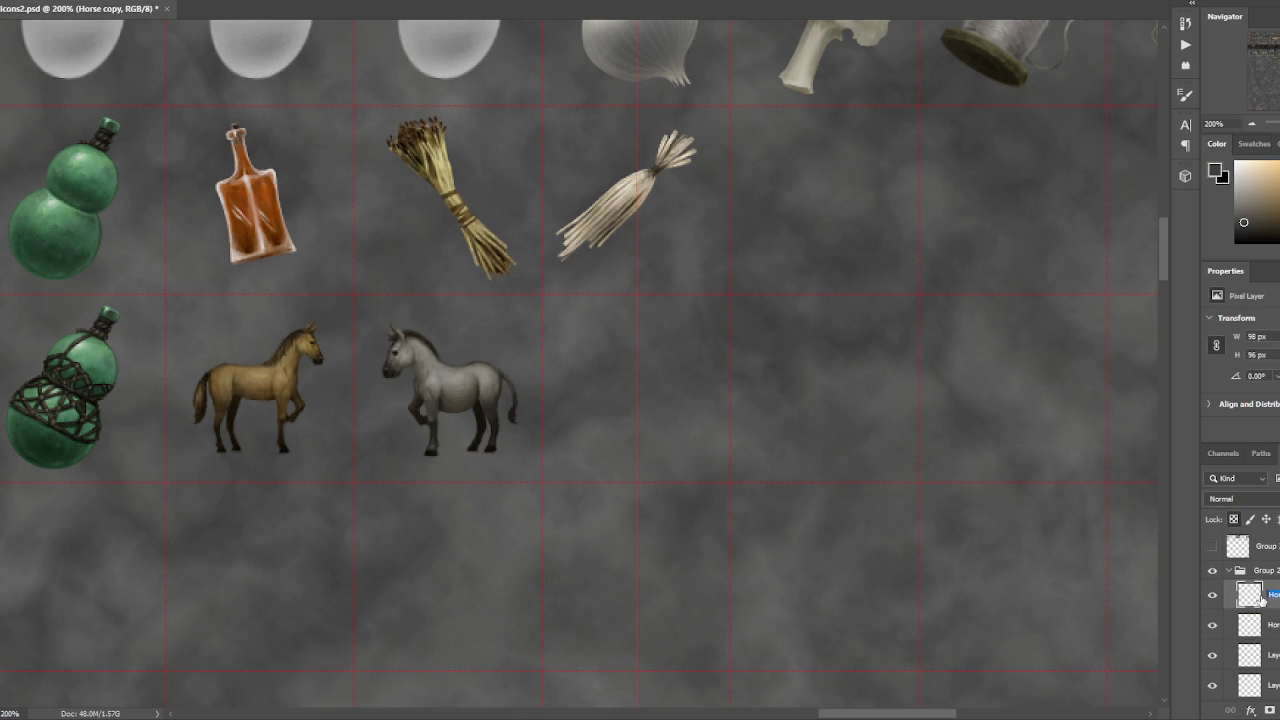
type("Donkey")
type("Mule")
key("Return")
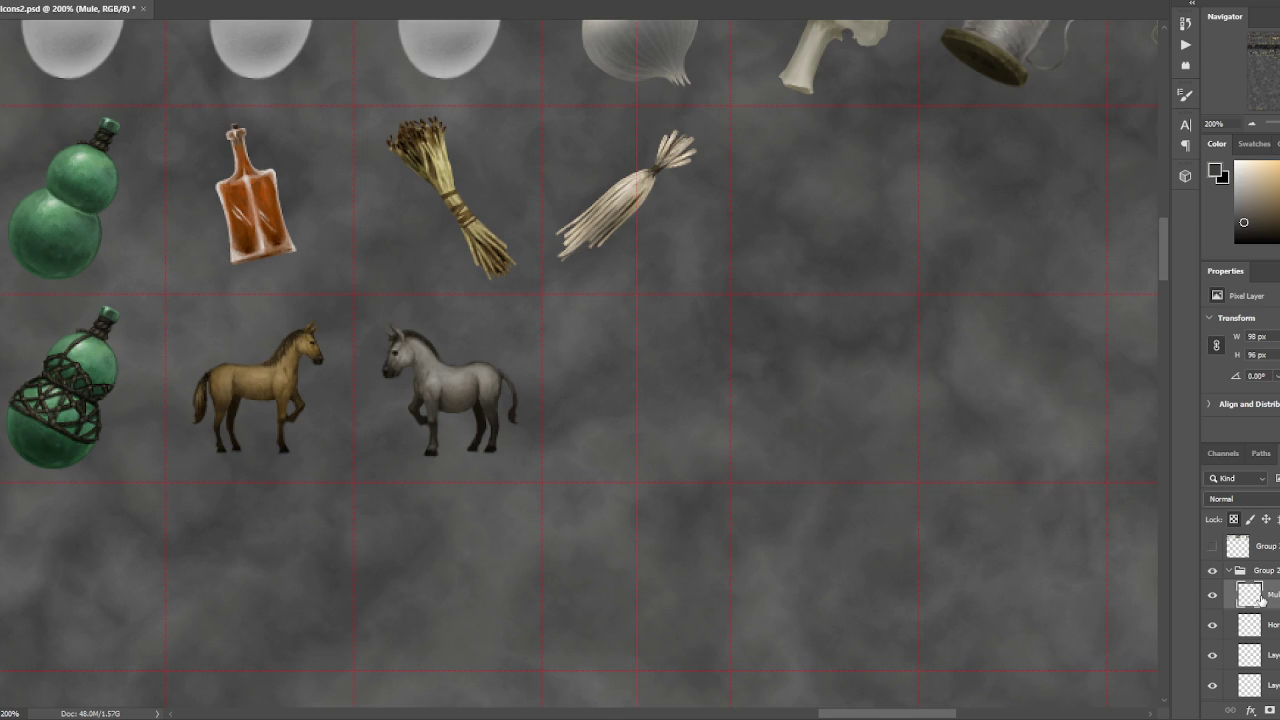
key("ctrl+shift+alt+n")
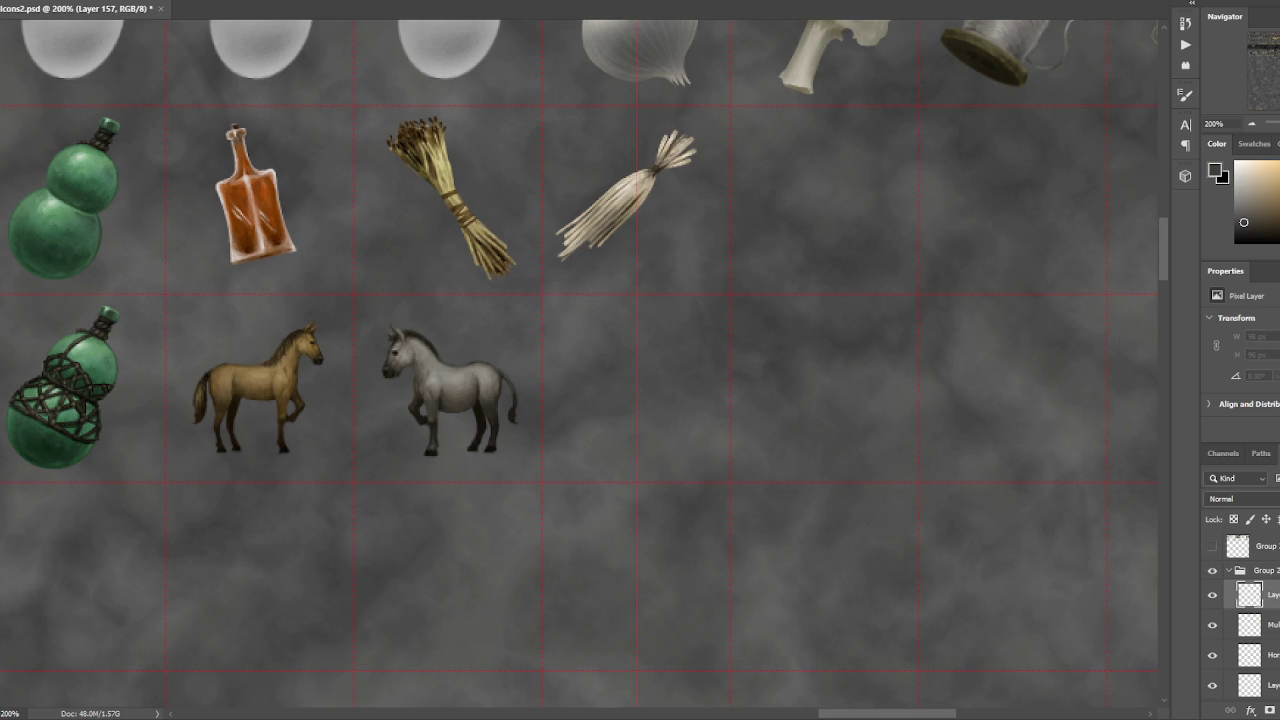
- On the Mule layer, lasso the mule's front hoof and nudge it slightly lower
mouse_move(517, 523)
left_mouse_down()
mouse_move(621, 474)
mouse_move(648, 484)
left_mouse_up()
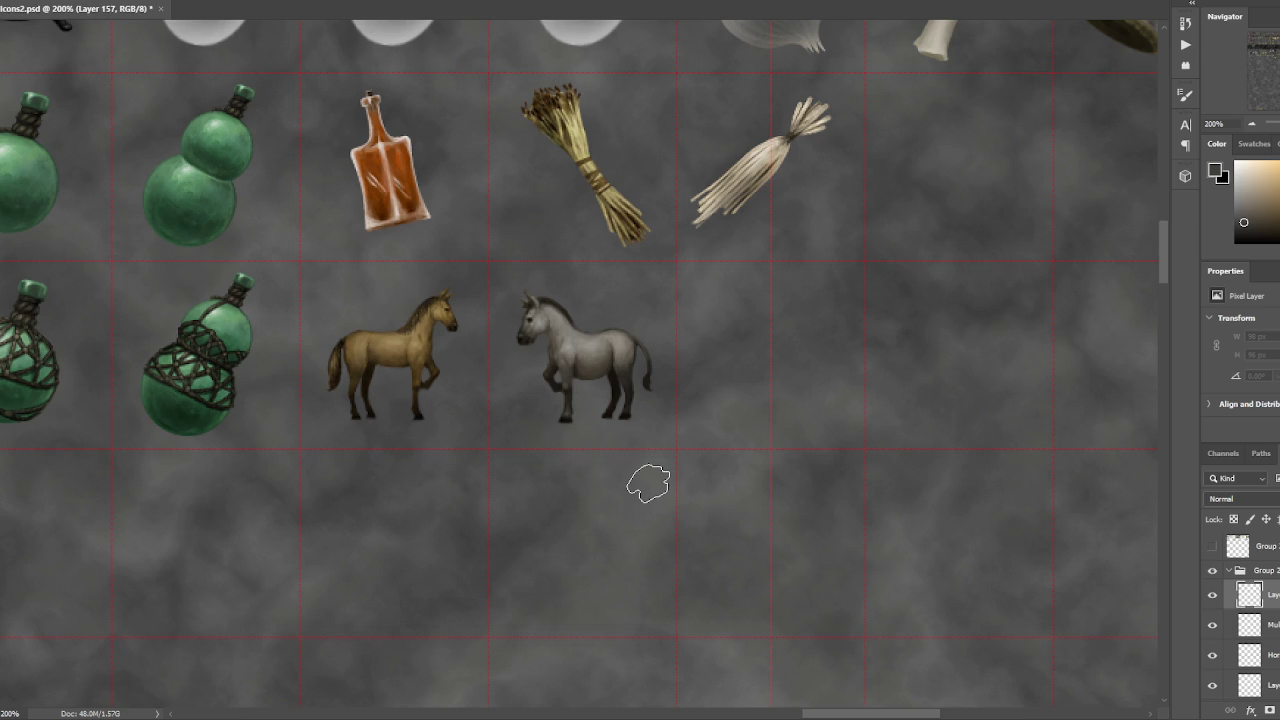
left_click(1213, 625)
left_click(1250, 625)
key("ctrl+plus")
mouse_move(605, 490)
left_mouse_down()
mouse_move(529, 466)
mouse_move(606, 463)
mouse_move(605, 485)
mouse_move(578, 474)
left_mouse_up()
key("ctrl+t")
key("Return")
- Save Icons2.psd and zoom back in on the horse and mule
key("ctrl+minus")
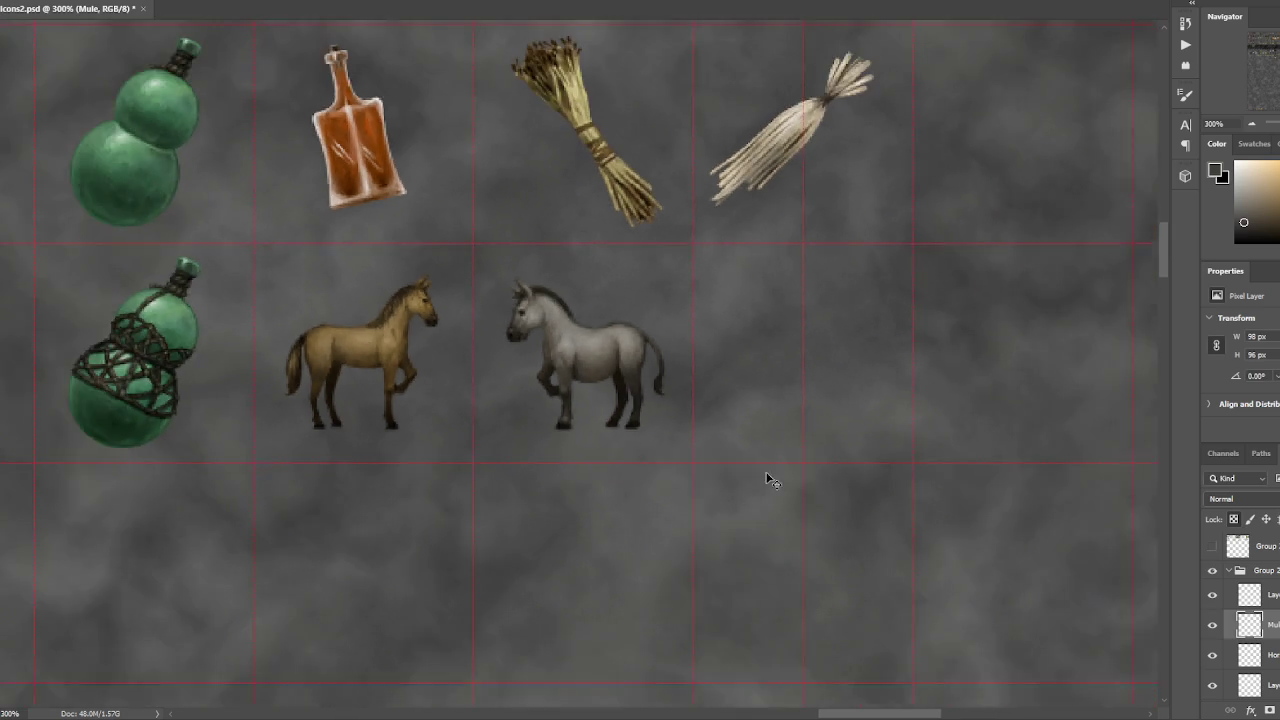
key("ctrl+minus")
key("ctrl+s")
left_click_drag(775, 455, 769, 483)
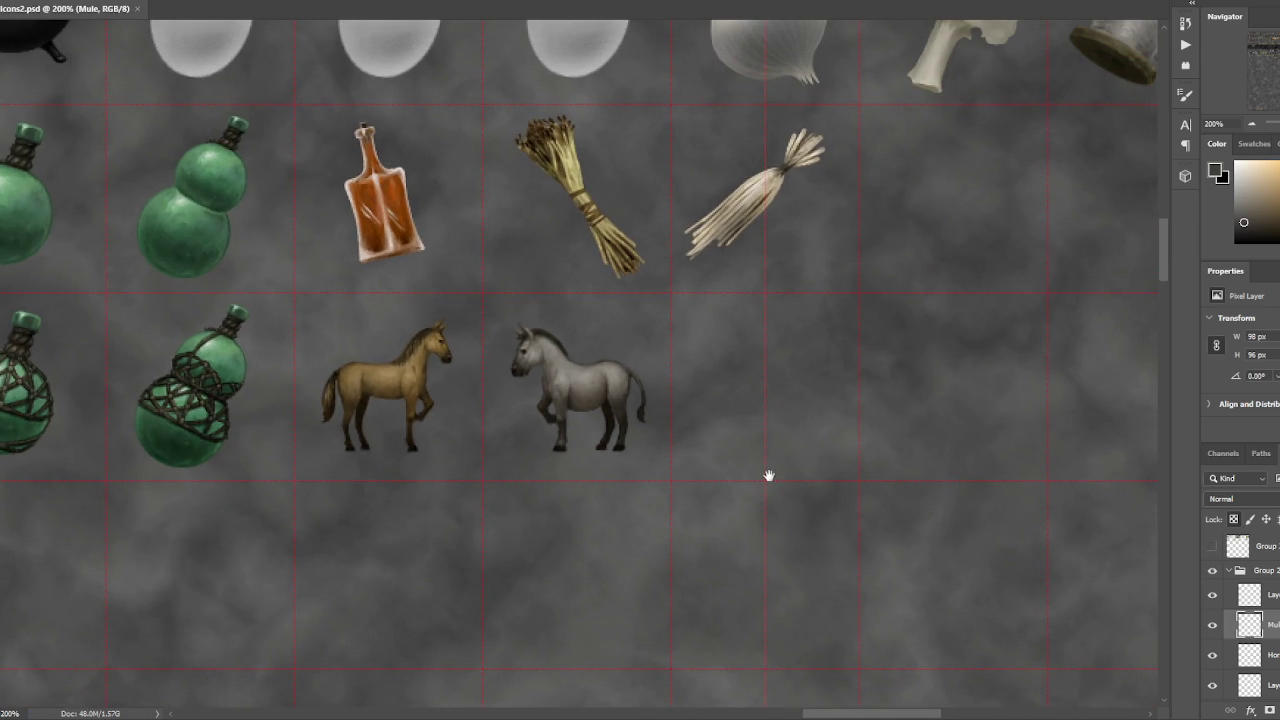
key("ctrl+plus")
key("ctrl+plus")
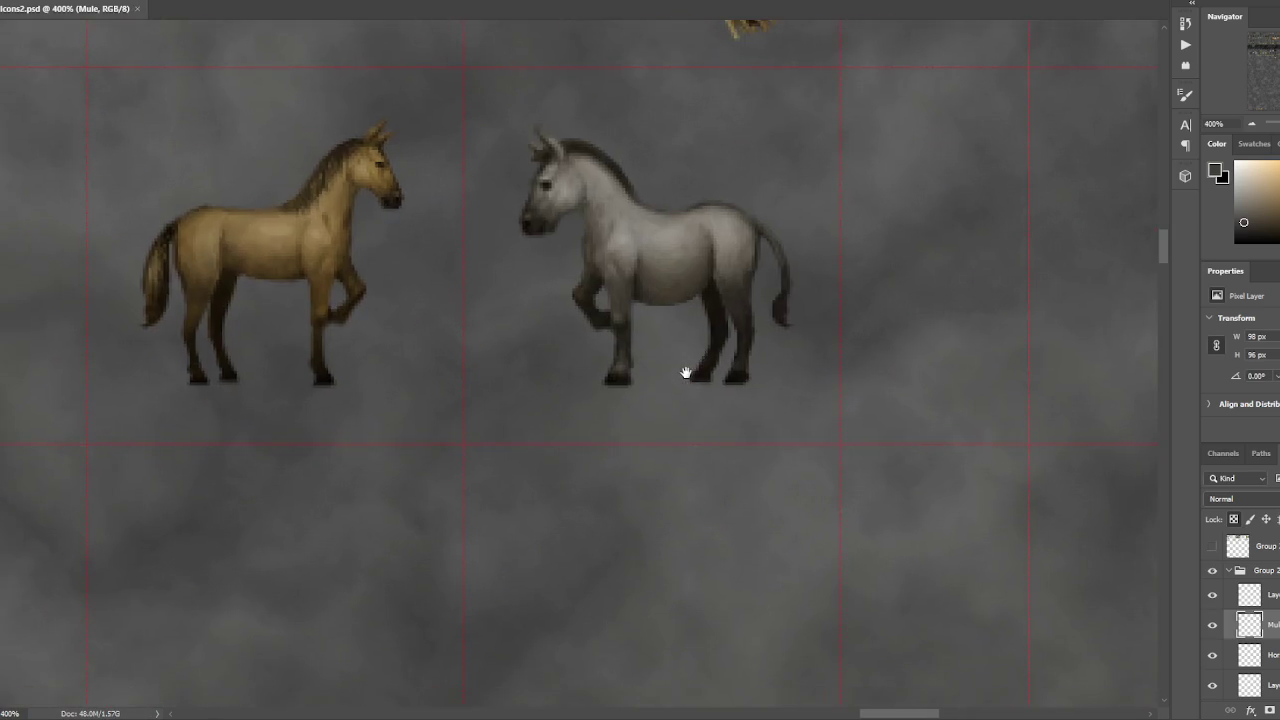
key("ctrl+plus")
mouse_move(623, 342)
left_mouse_down()
mouse_move(605, 405)
mouse_move(585, 350)
mouse_move(571, 457)
left_mouse_up()
left_click(591, 341)
key("ctrl+minus")
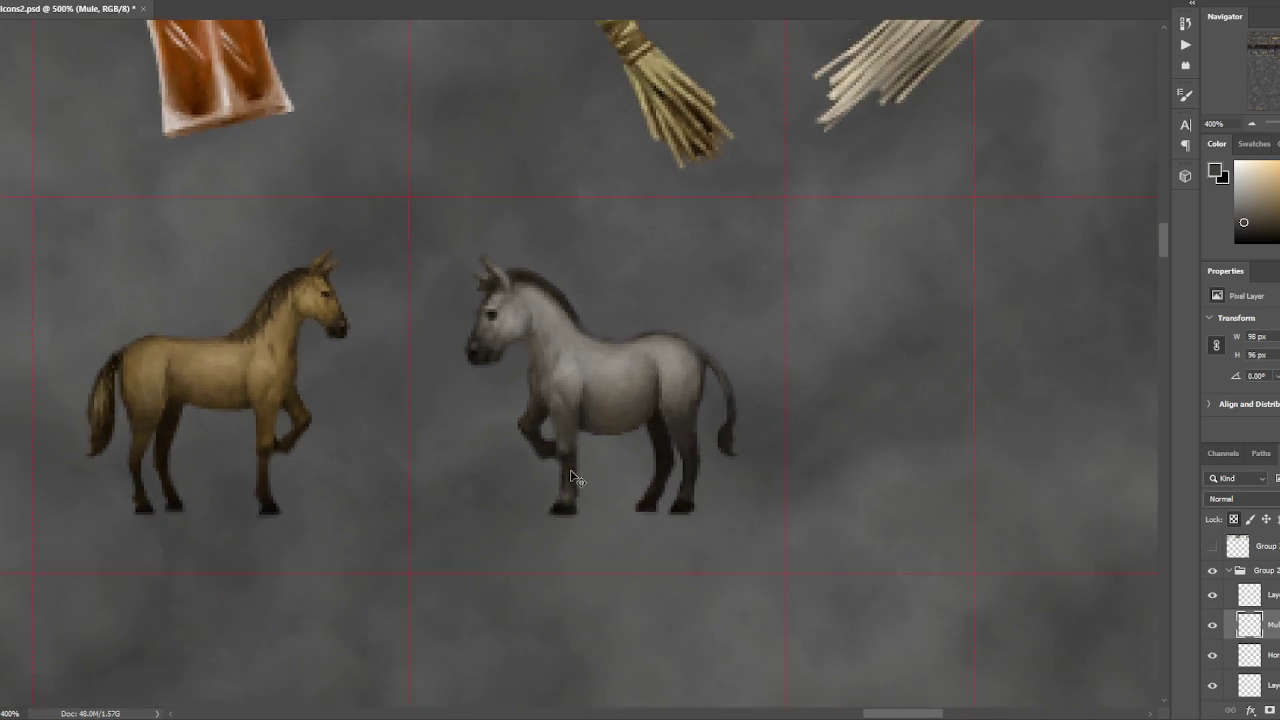
key("ctrl+minus")
key("ctrl+minus")
key("ctrl+plus")
key("ctrl+plus")
key("ctrl+plus")
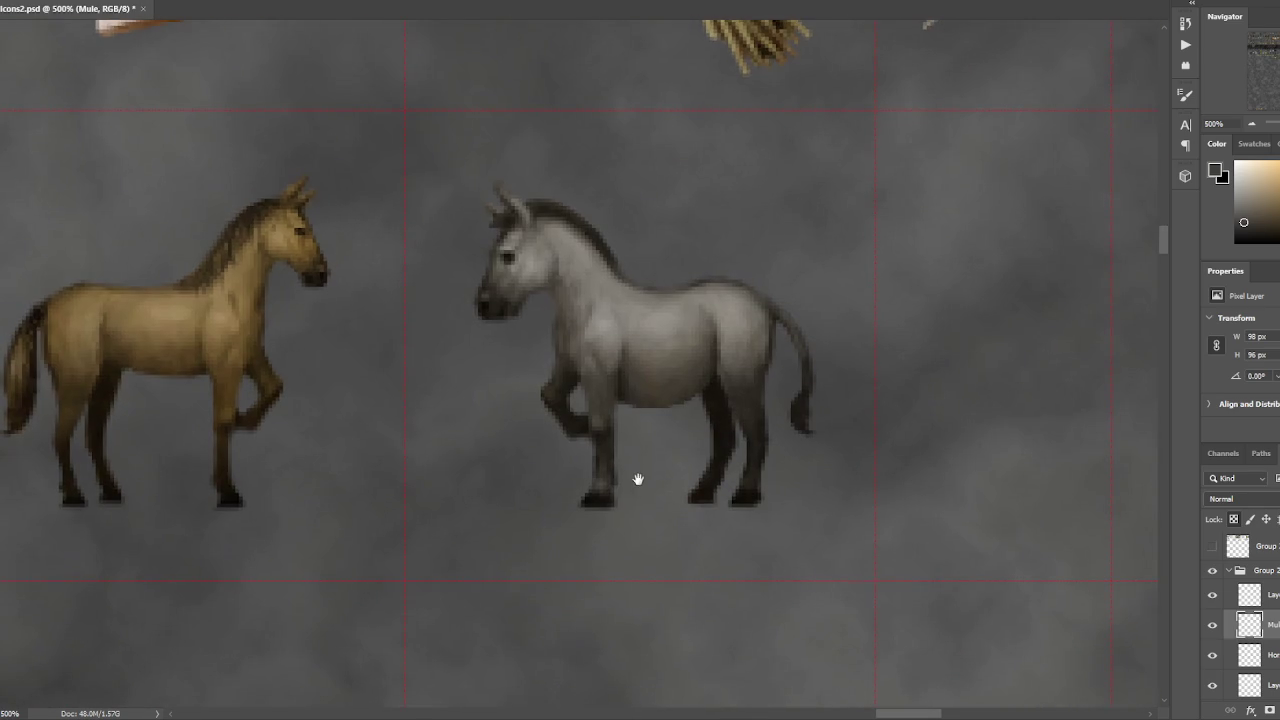
left_click_drag(587, 490, 577, 473)
key("ctrl+d")
key("ctrl+minus")
key("ctrl+minus")
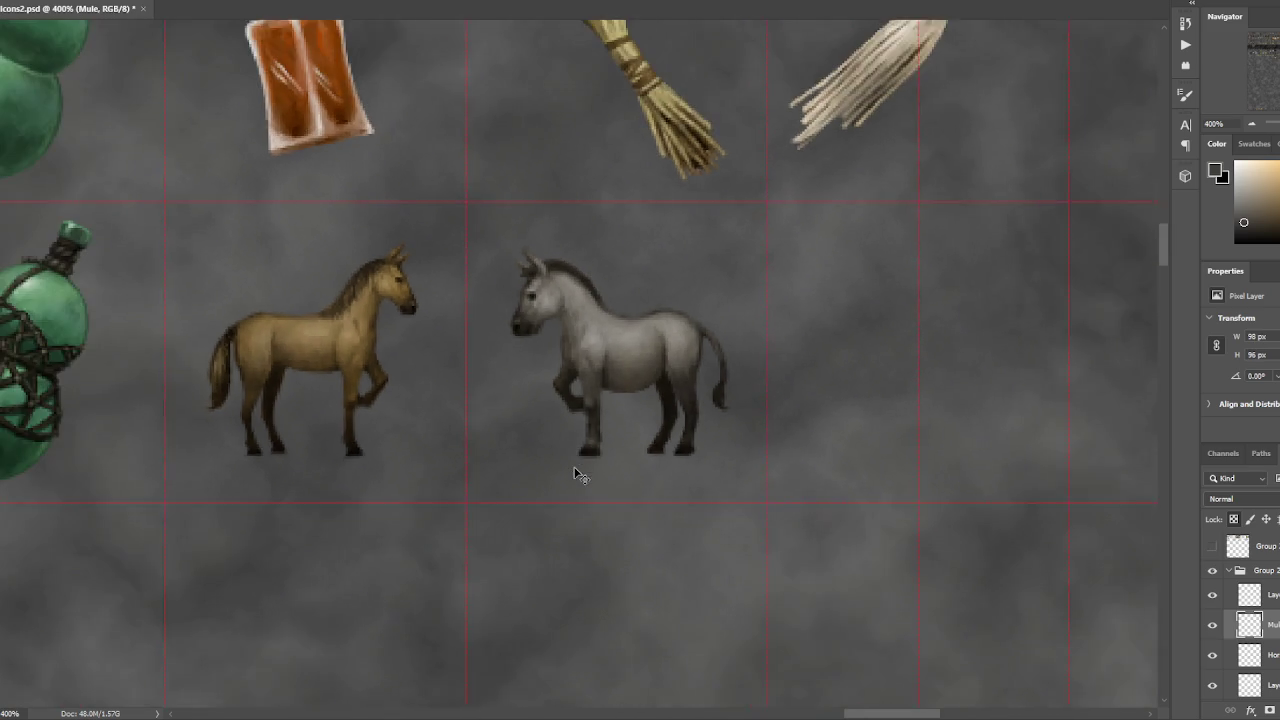
key("ctrl+plus")
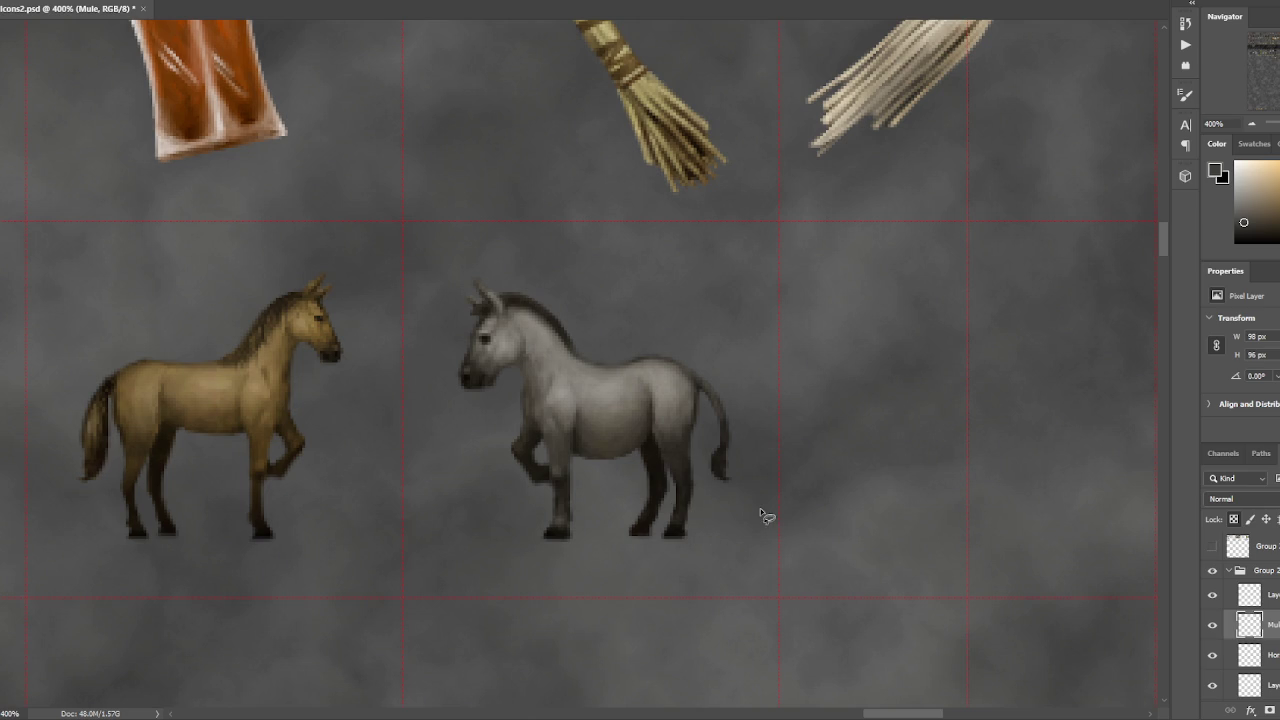
left_click_drag(700, 540, 694, 528)
key("ctrl+d")
left_click_drag(688, 546, 700, 550)
key("ctrl+d")
left_click_drag(775, 372, 772, 374)
left_click(721, 470)
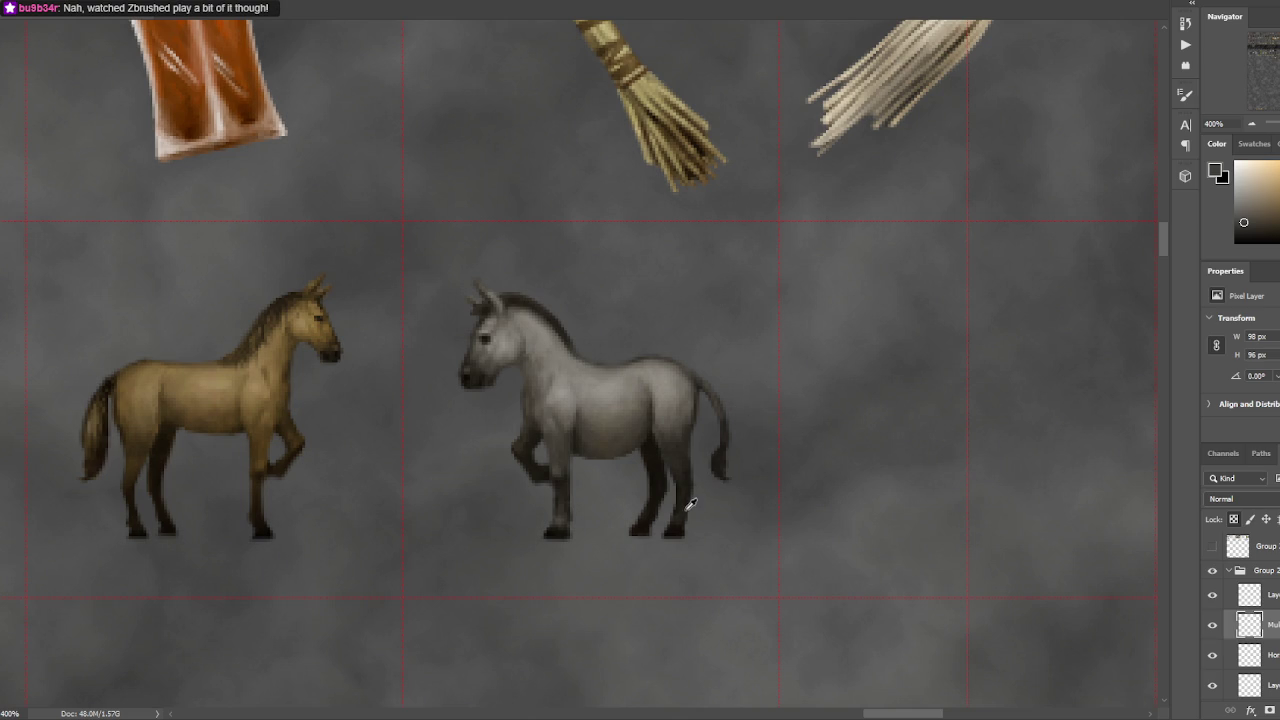
- Darken the mule's hind hoof and sample light, dark and near-black greys from the mule
left_click_drag(680, 505, 682, 510)
key("ctrl+d")
left_click(674, 520, "alt")
left_click(677, 388, "alt")
left_click(652, 505, "alt")
left_click(550, 532, "alt")
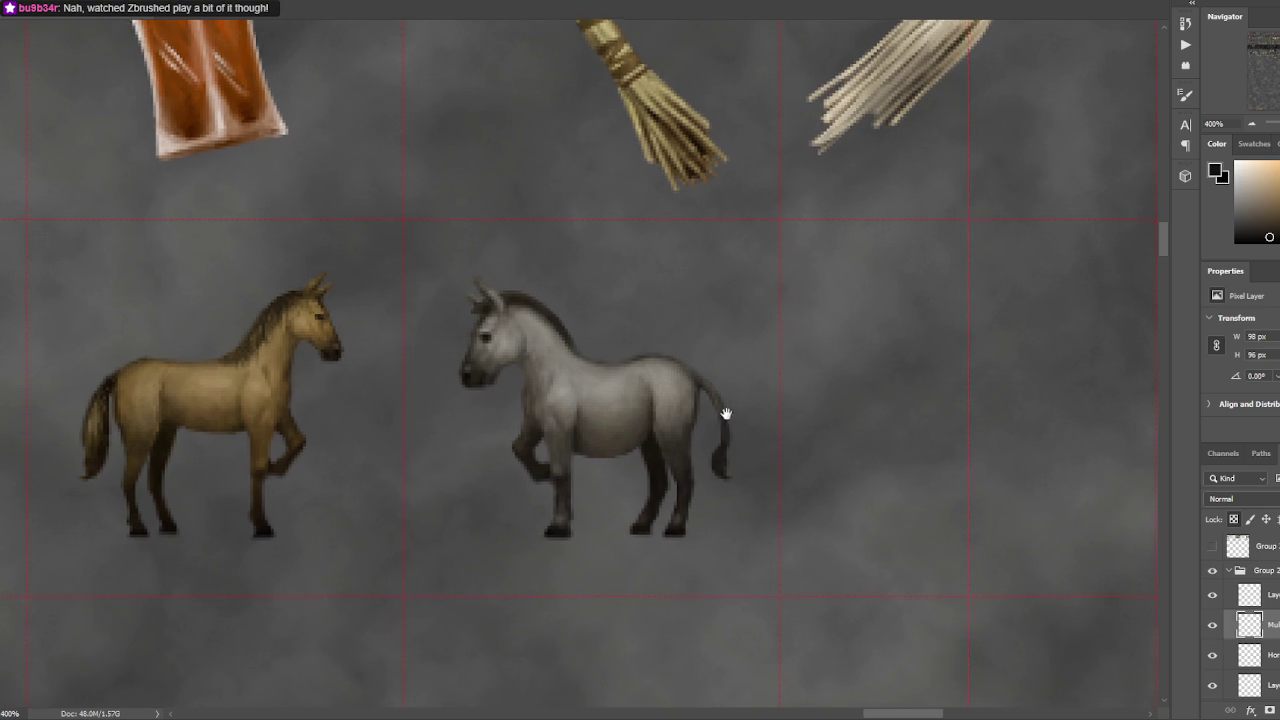
- Select strips of the mule's hind leg and brush in refined shading
left_click_drag(723, 423, 739, 381)
left_click_drag(662, 465, 666, 460)
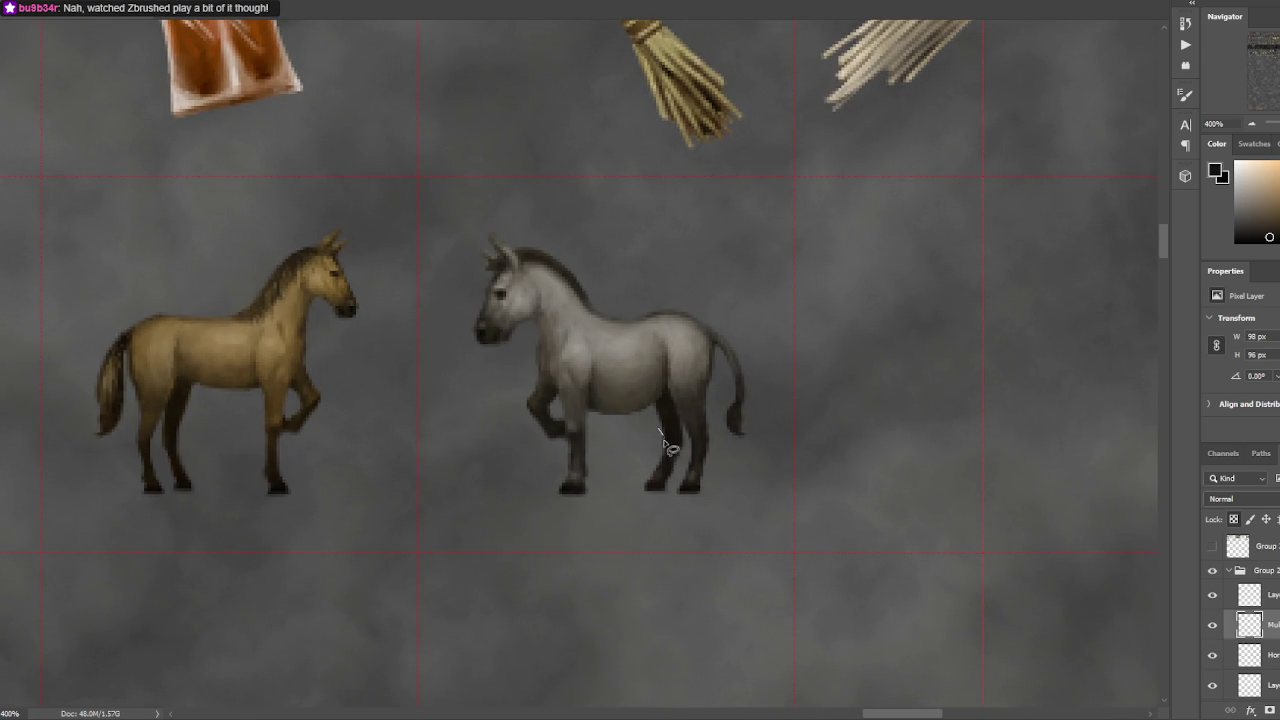
mouse_move(666, 460)
left_mouse_down()
mouse_move(674, 443)
mouse_move(652, 455)
left_mouse_up()
key("ctrl+d")
left_click_drag(738, 316, 803, 239)
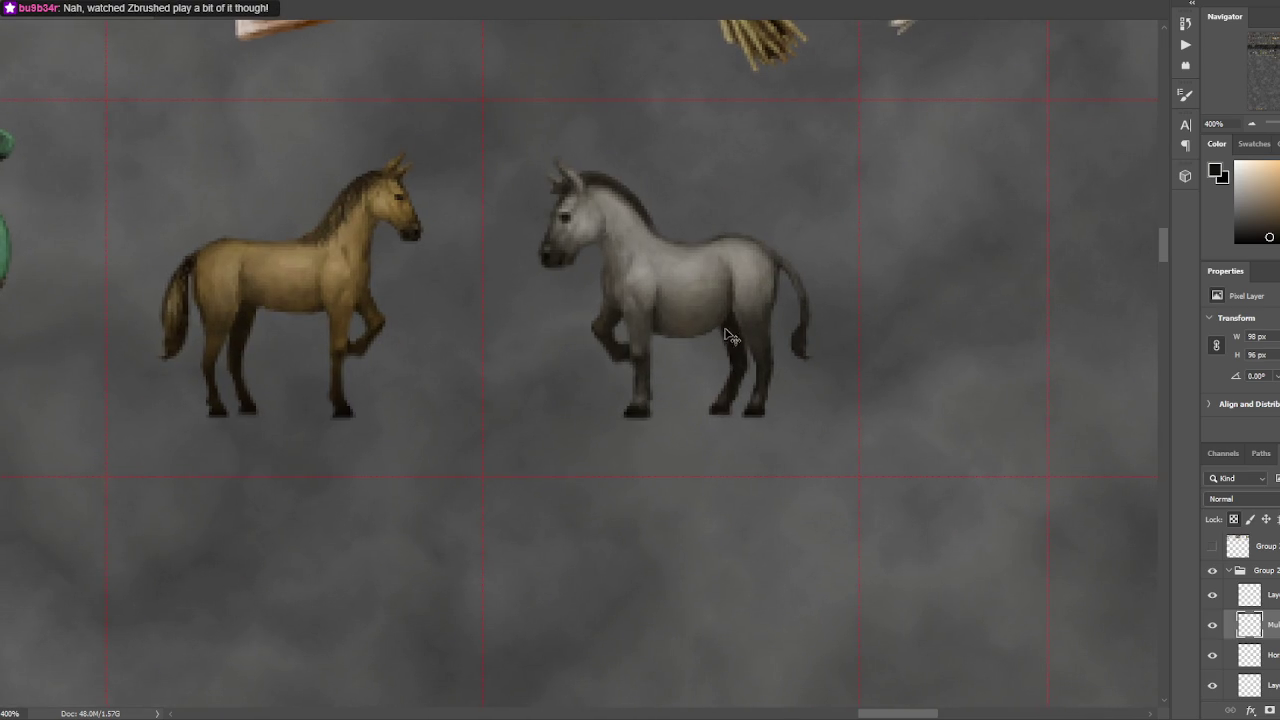
mouse_move(720, 326)
left_mouse_down()
mouse_move(740, 375)
mouse_move(728, 362)
left_mouse_up()
key("b")
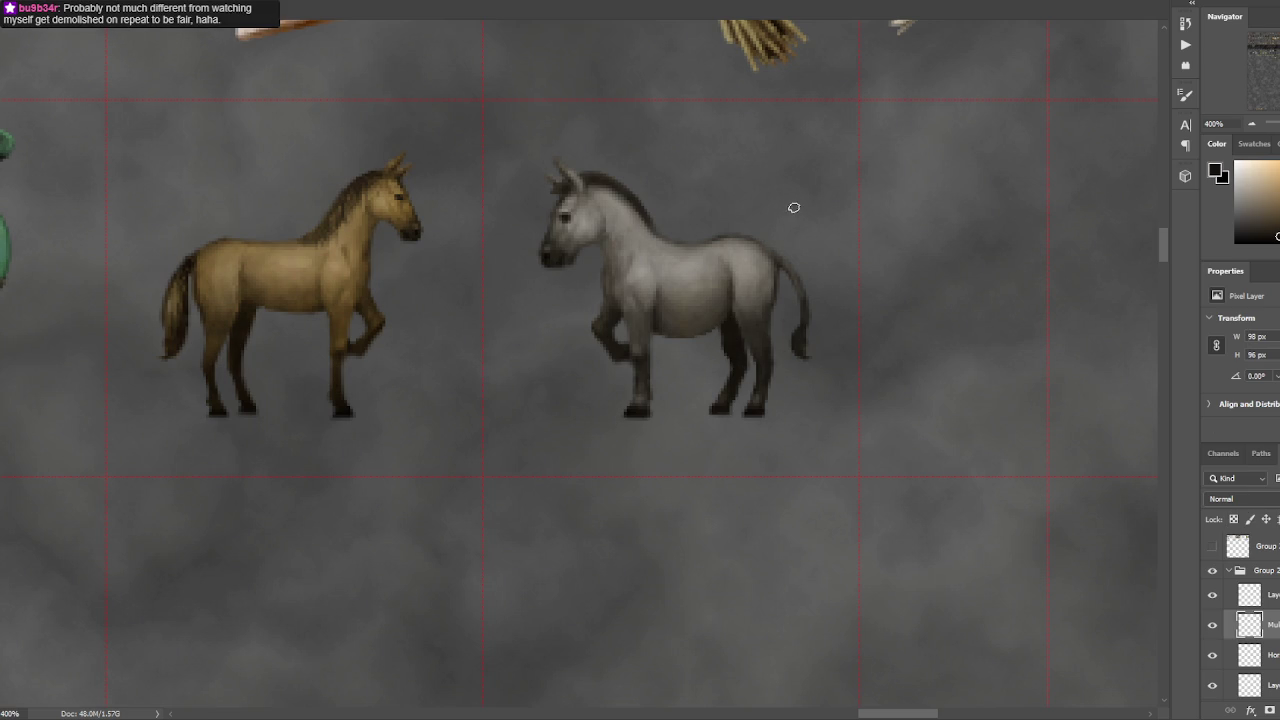
key("ctrl+d")
left_click_drag(742, 375, 737, 372)
left_click_drag(733, 360, 740, 330)
left_click_drag(728, 338, 728, 333)
key("ctrl+d")
left_click_drag(756, 376, 750, 346)
key("ctrl+d")
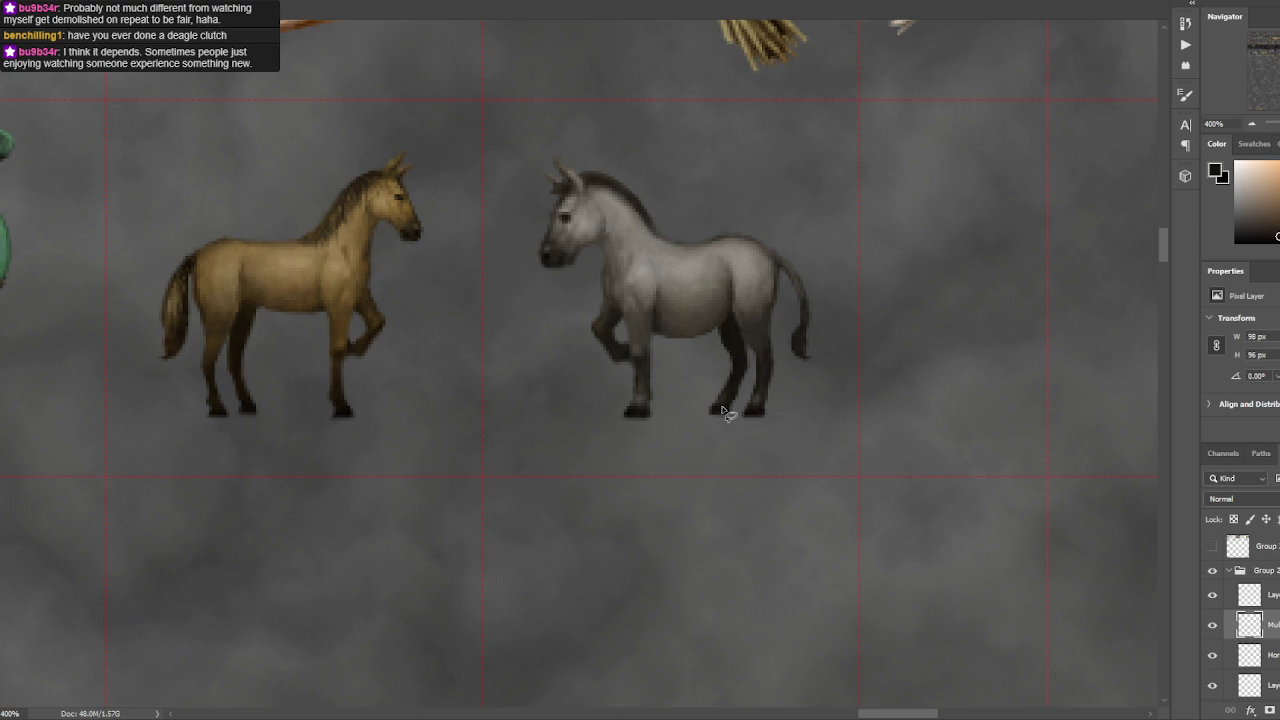
key("ctrl+minus")
key("ctrl+minus")
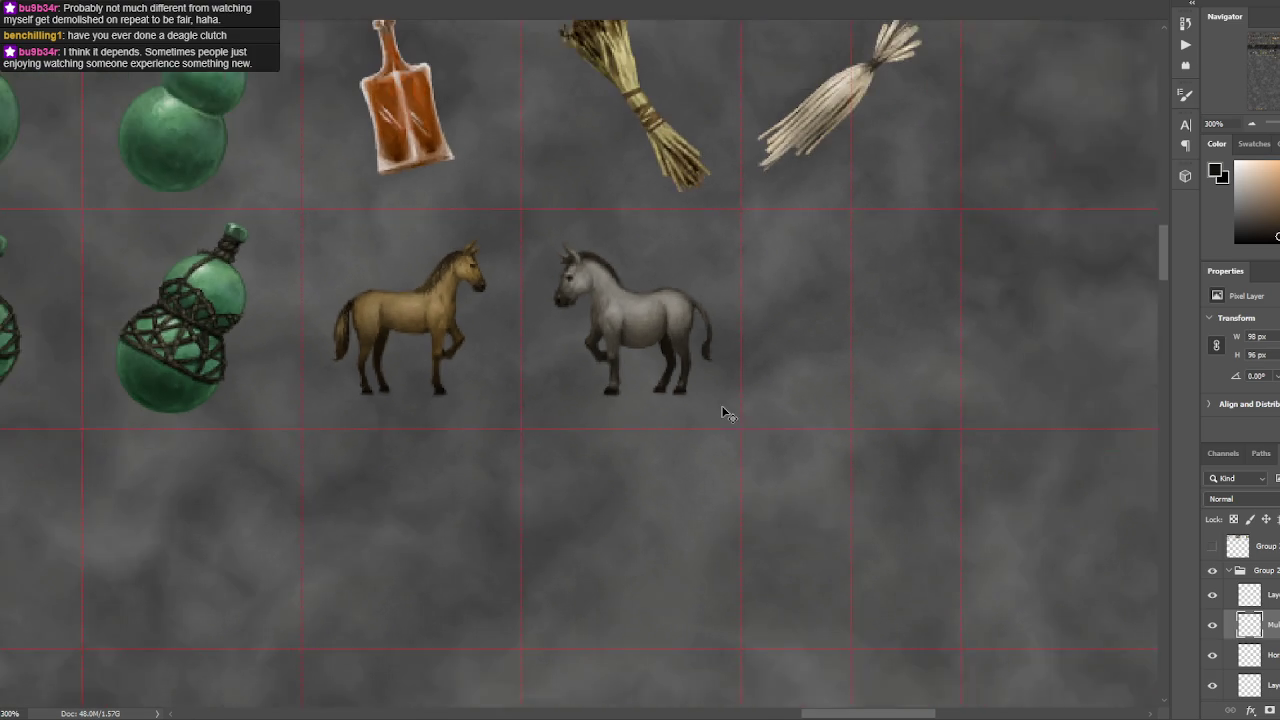
key("ctrl+plus")
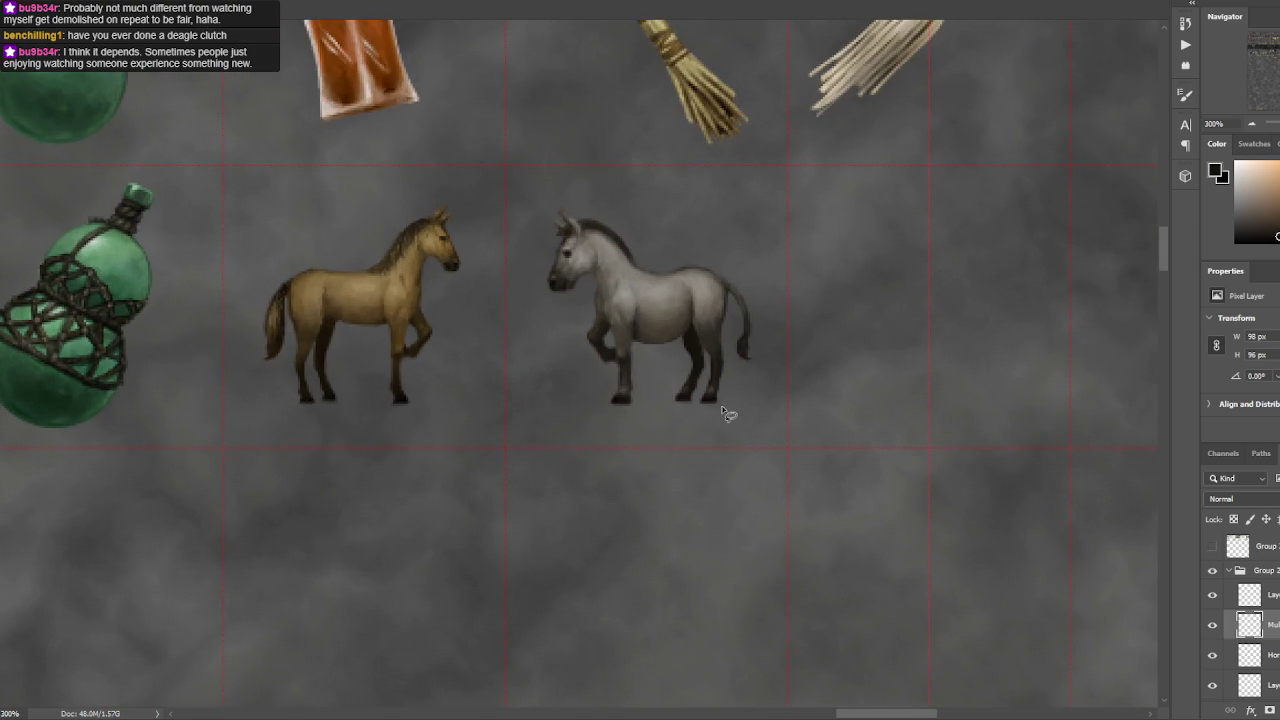
key("ctrl+d")
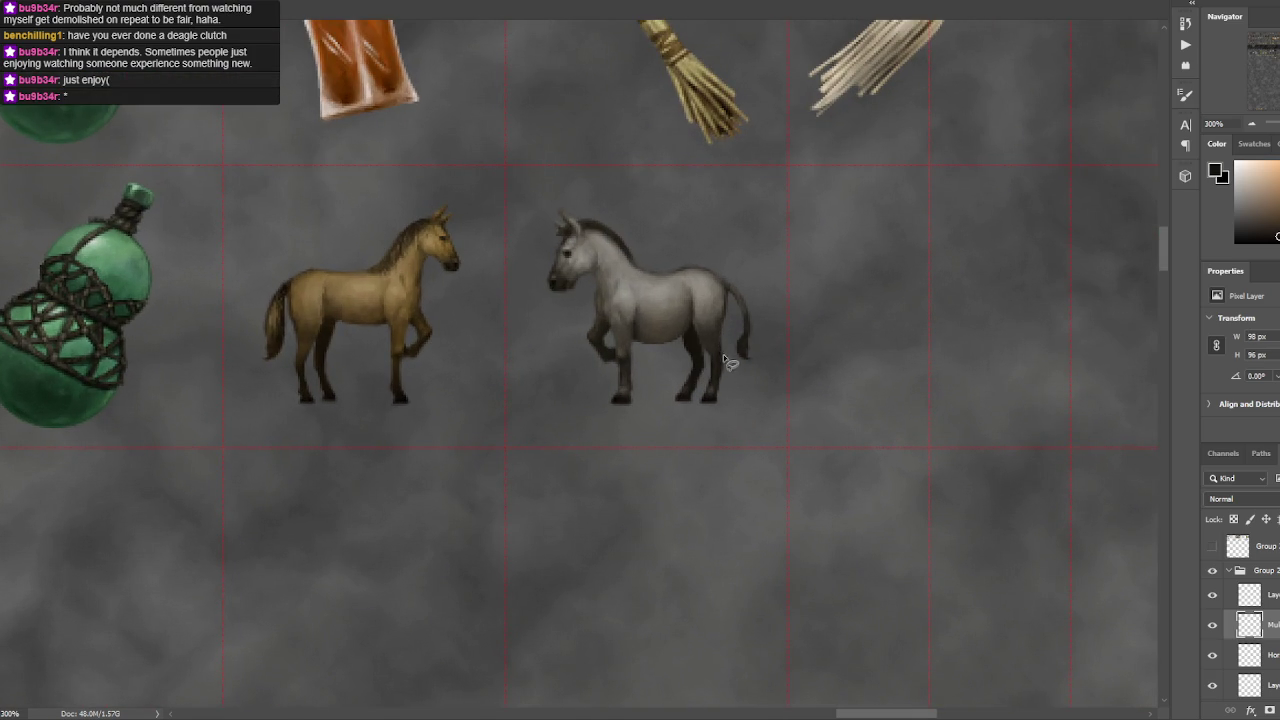
left_click(731, 329)
left_click(772, 345)
key("ctrl+minus")
key("ctrl+minus")
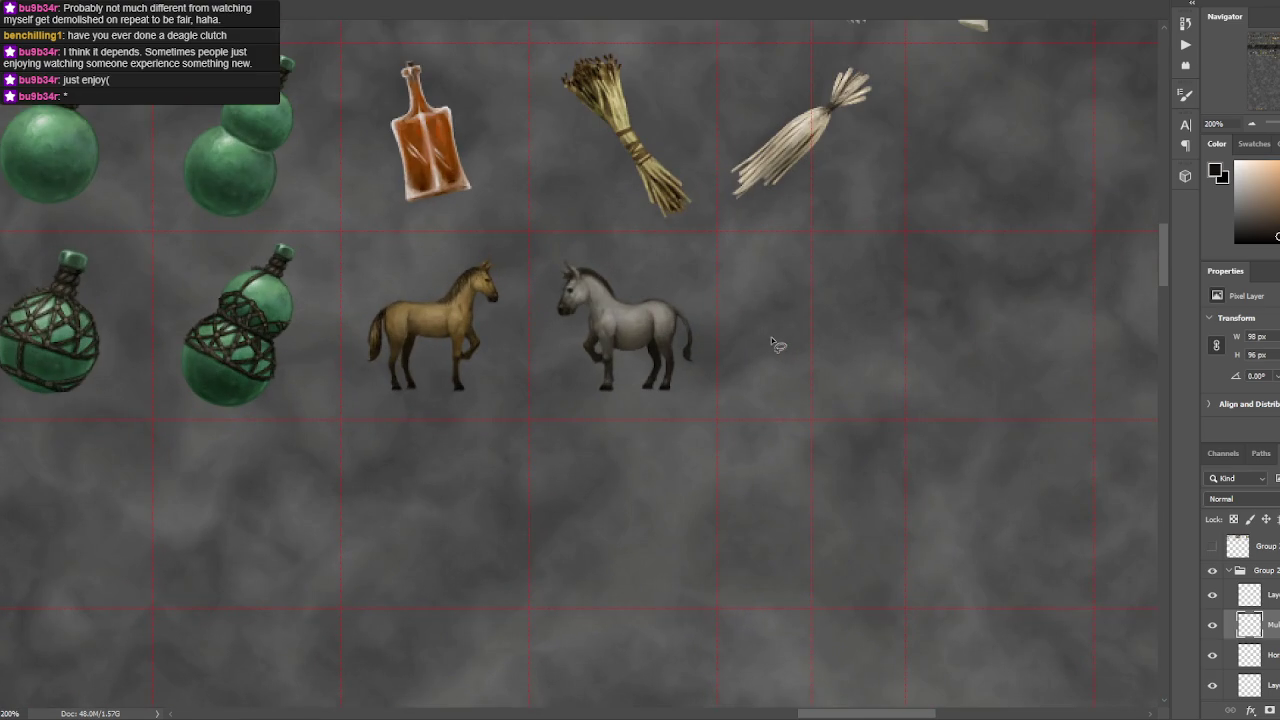
key("ctrl+plus")
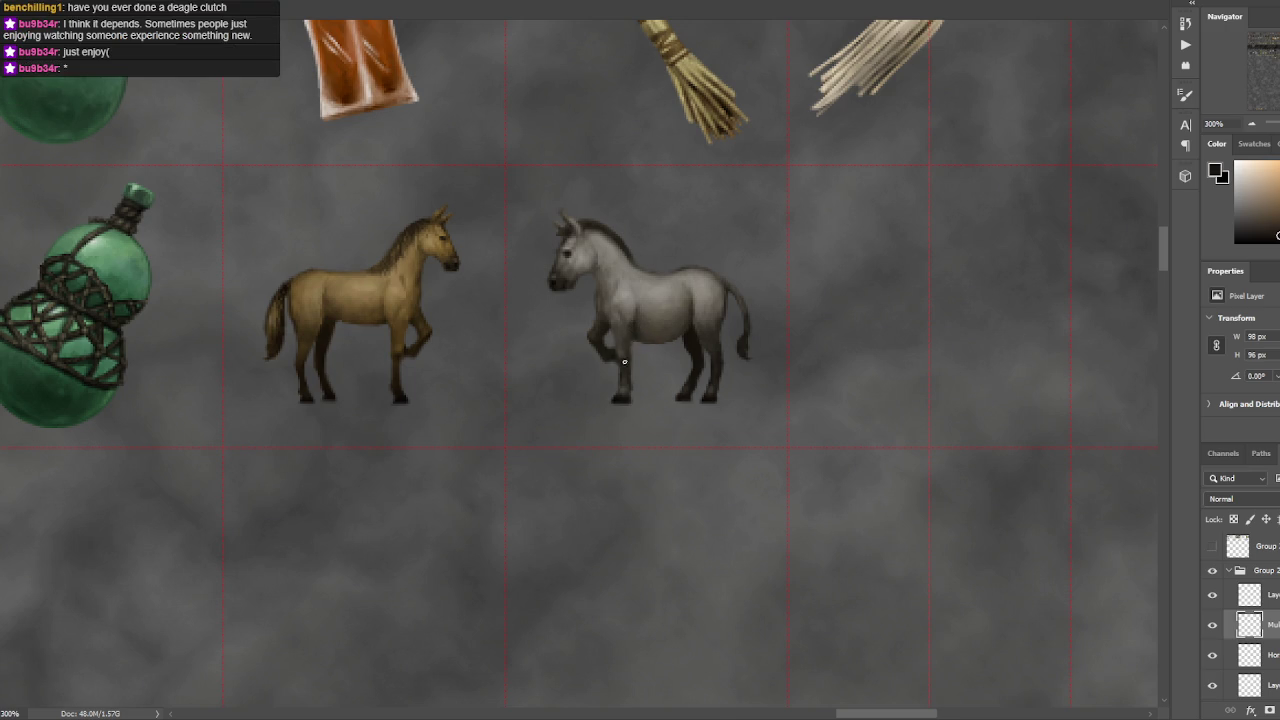
- Touch up the raised front leg, sampling mid and dark greys from the mule's neck and body
left_click_drag(598, 339, 603, 330)
left_click(612, 318, "alt")
left_click(595, 286, "alt")
left_click(642, 322, "alt")
left_click(633, 316, "alt")
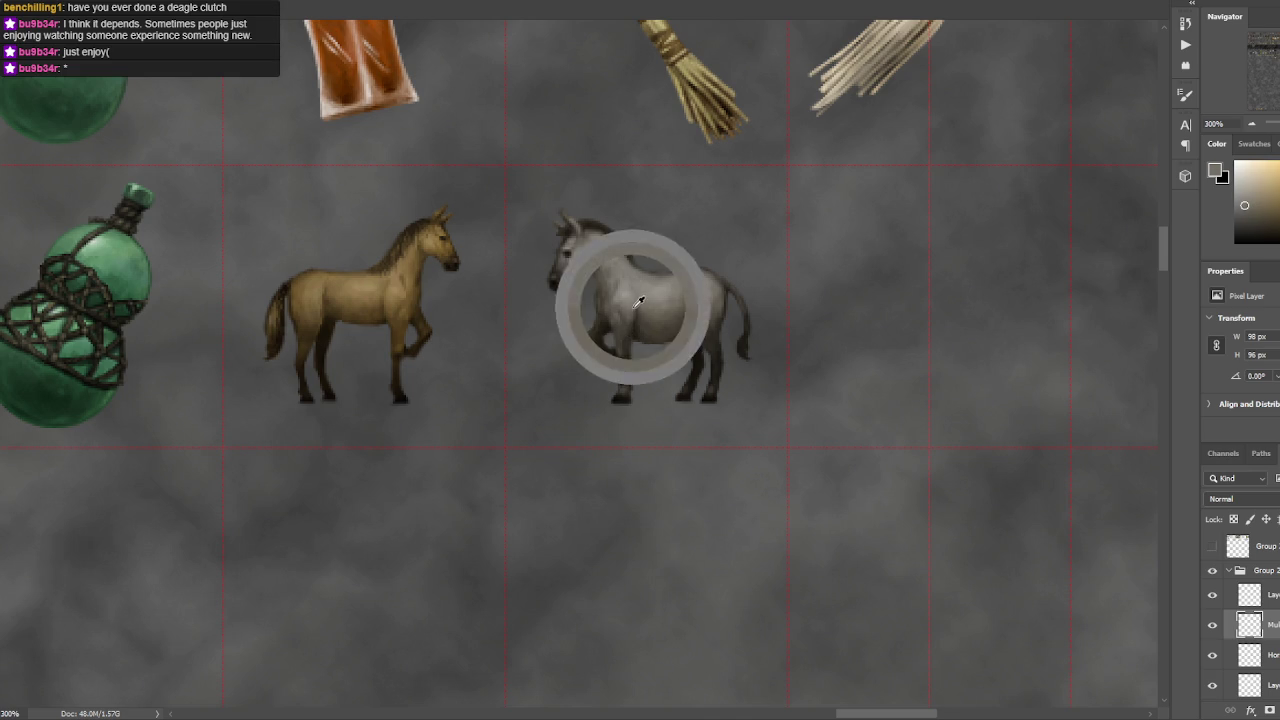
left_click(632, 298, "alt")
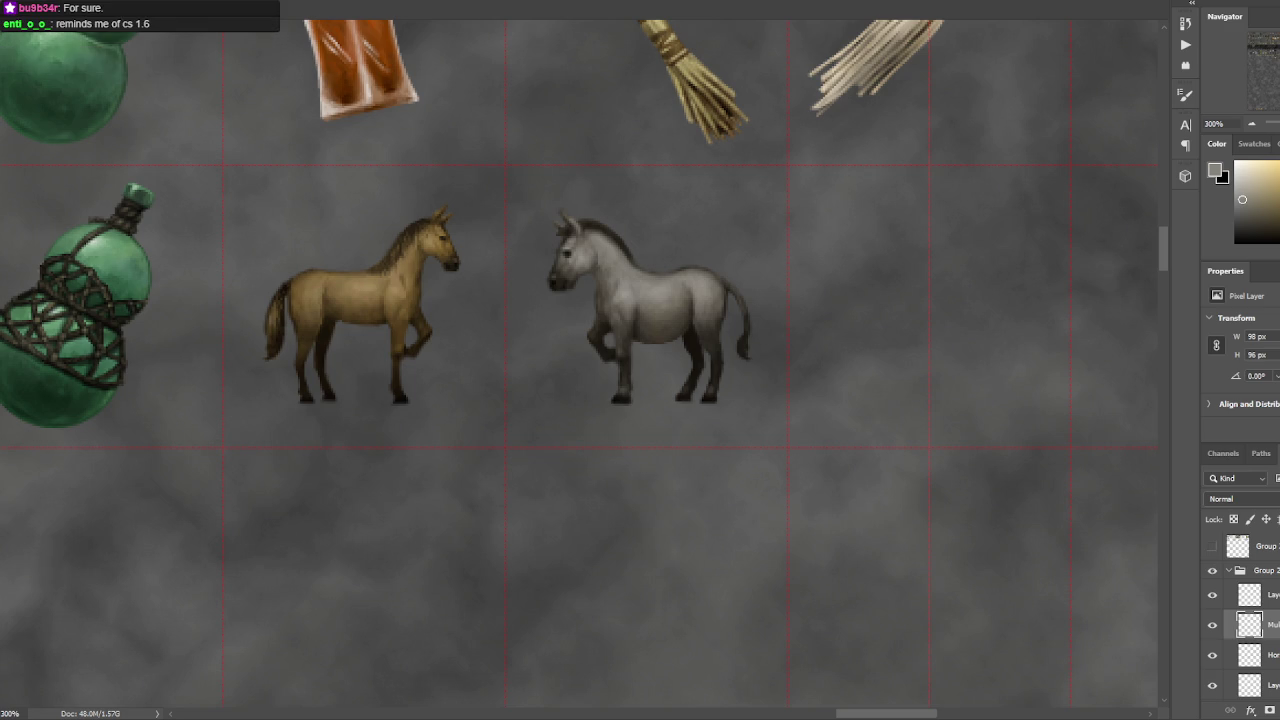
left_click(721, 306, "alt")
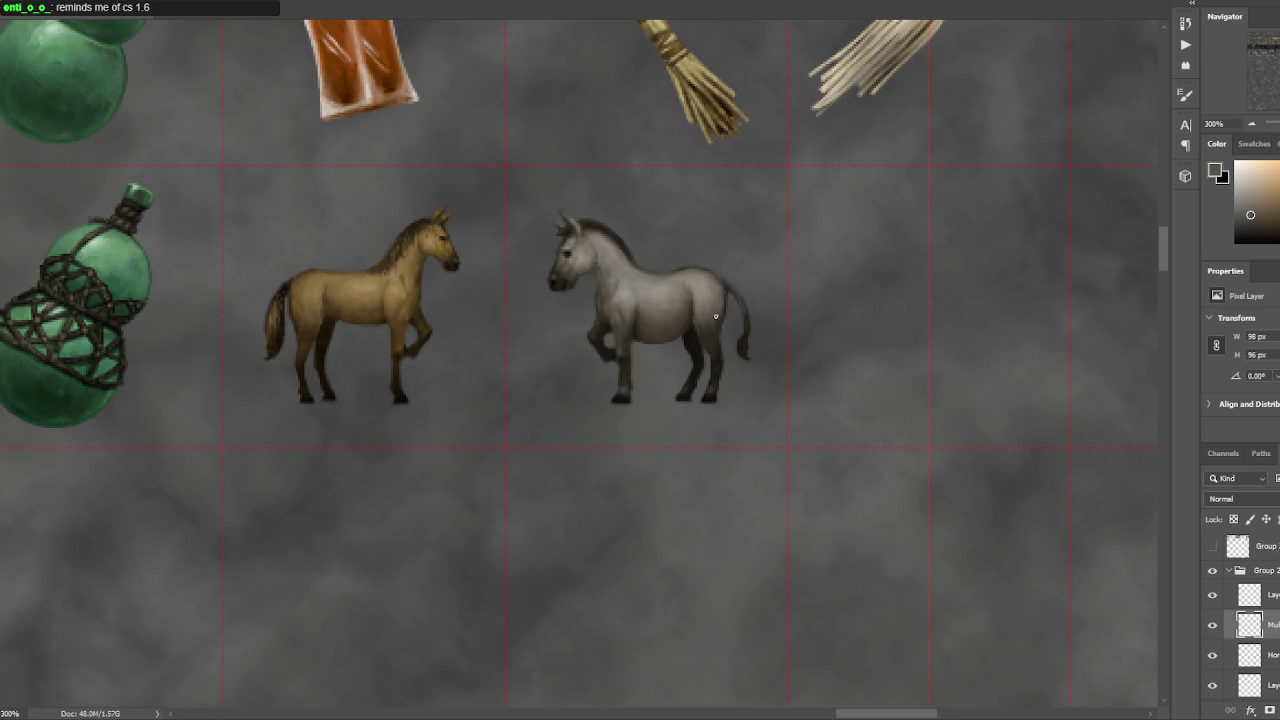
- Sample a range of greys from the mule's hindquarters, head and muzzle
left_click(717, 307, "alt")
left_click(716, 332, "alt")
left_click(731, 302, "alt")
key("ctrl+minus")
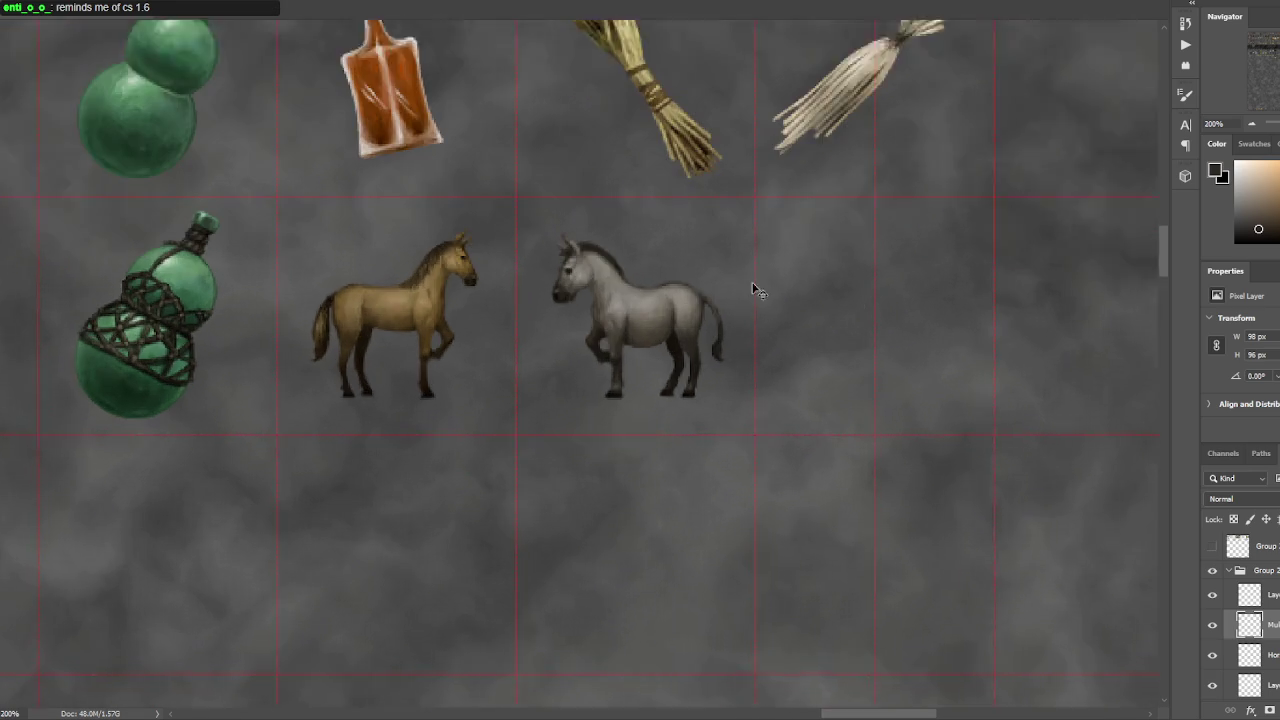
key("ctrl+plus")
left_click(573, 258, "alt")
left_click(561, 272, "alt")
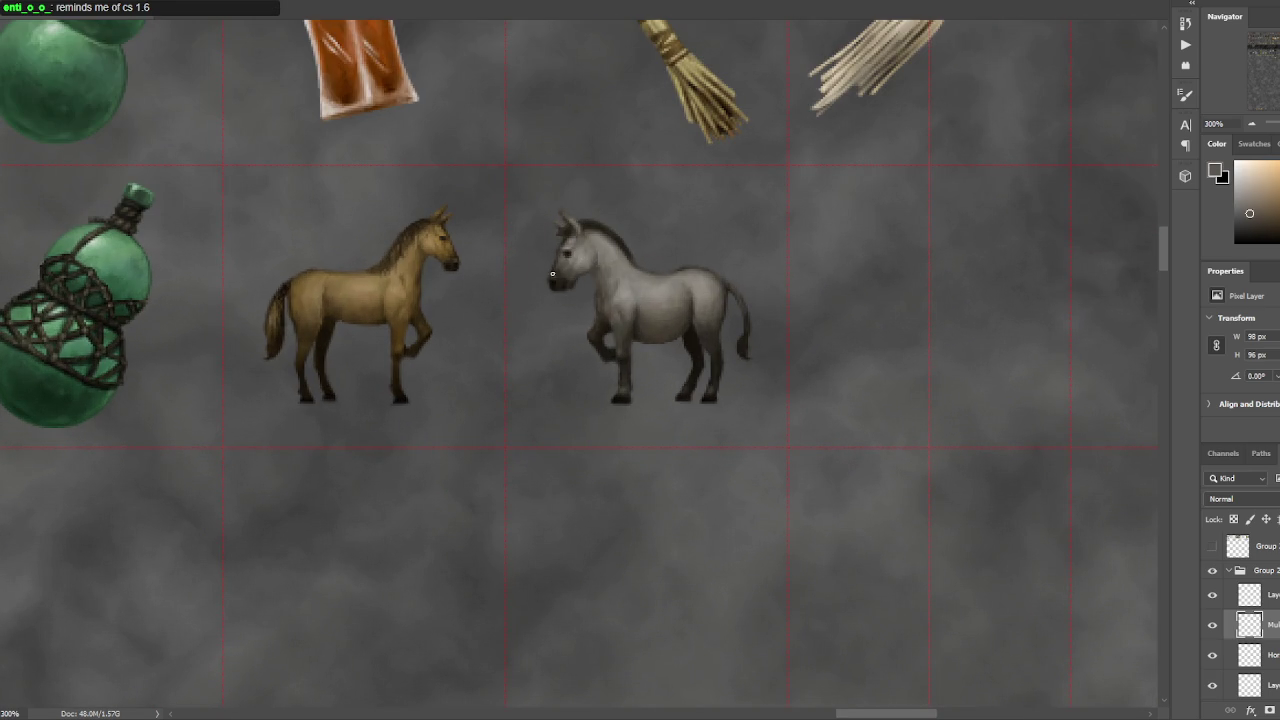
left_click(555, 273, "alt")
scroll(619, 233, "down", 1, "alt")
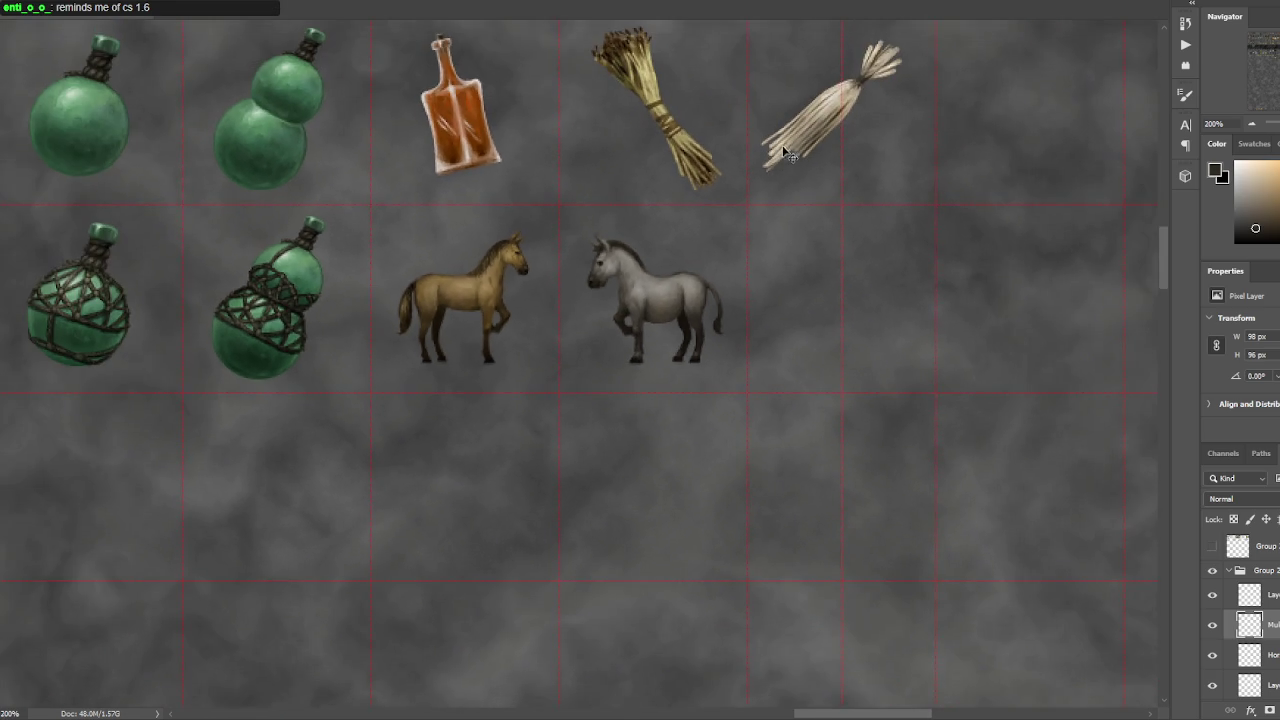
scroll(751, 231, "up", 1, "alt")
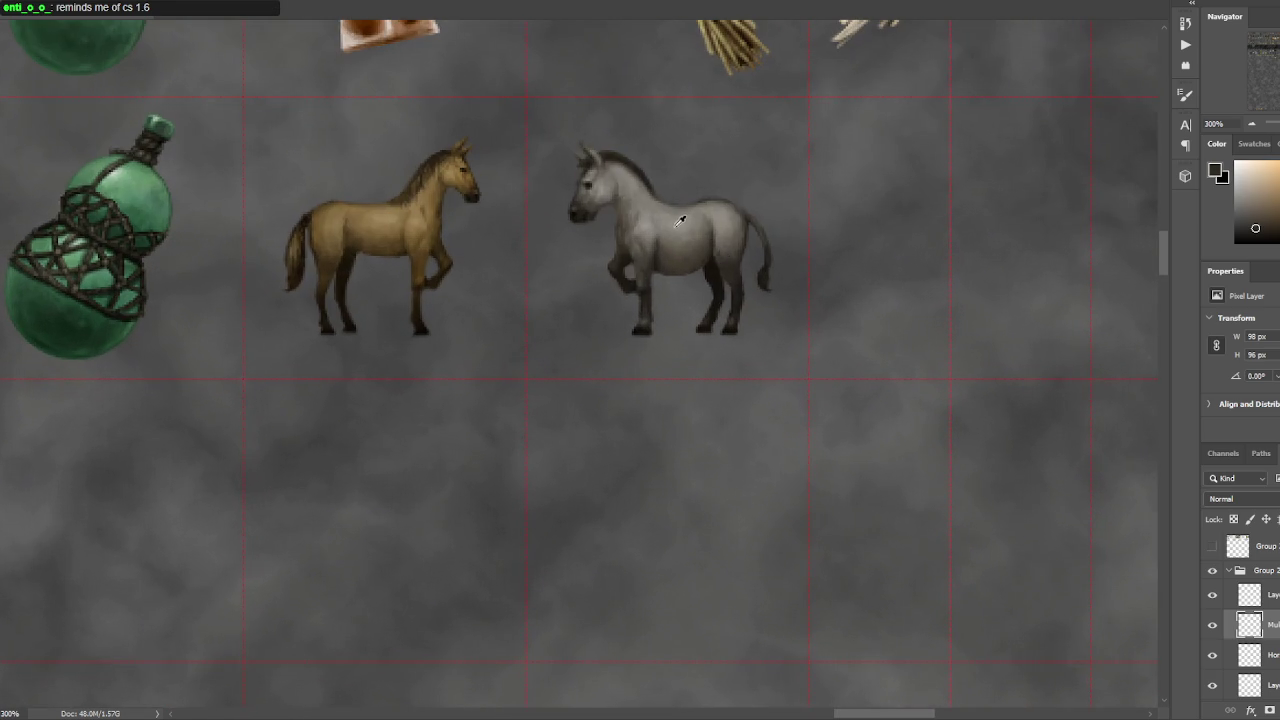
left_click(731, 216, "alt")
left_click(730, 229, "alt")
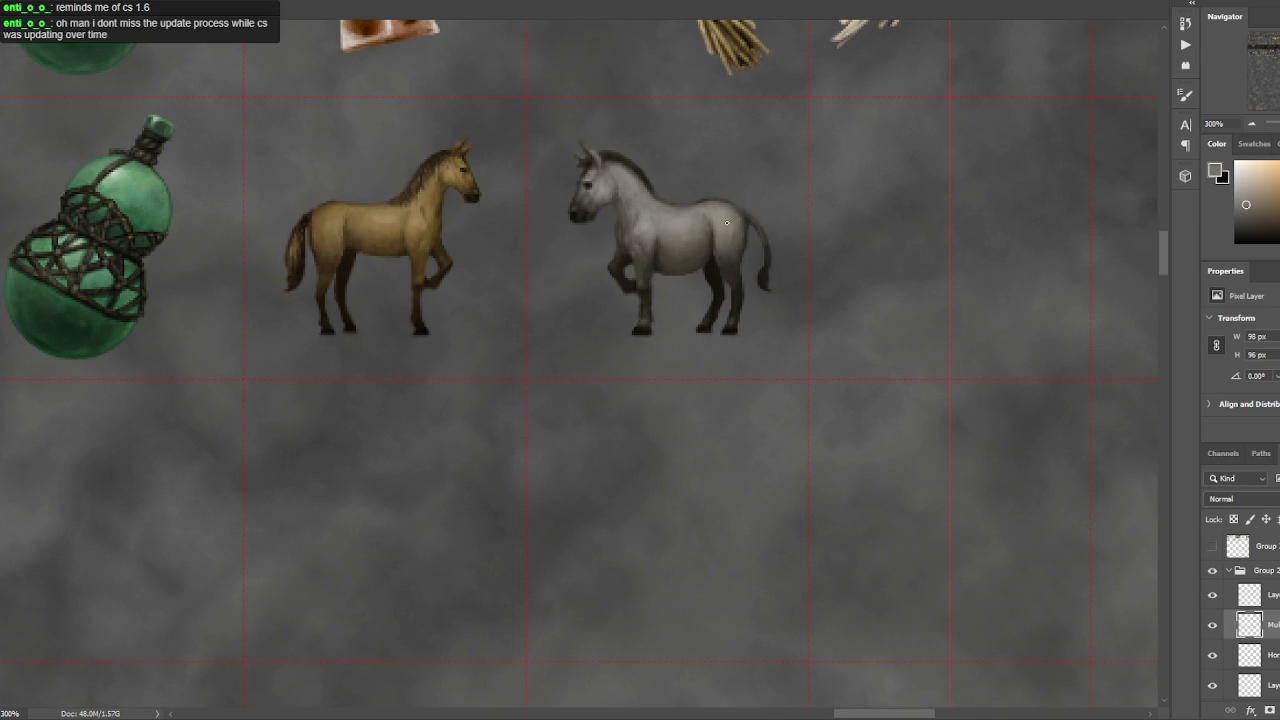
- Paint a light highlight and darker strands into the mane, ending on near-black
key("ctrl+minus")
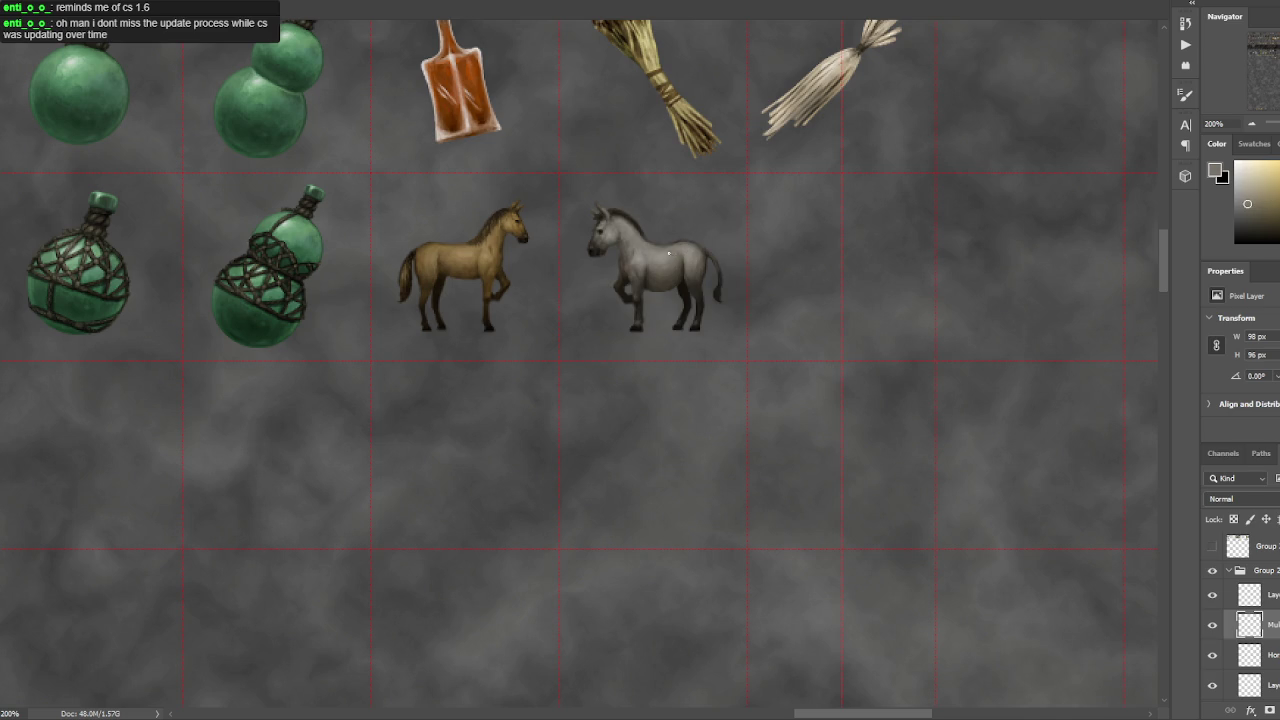
left_click(654, 252, "alt")
left_click_drag(640, 225, 615, 219)
left_click(612, 215, "alt")
left_click_drag(632, 212, 615, 217)
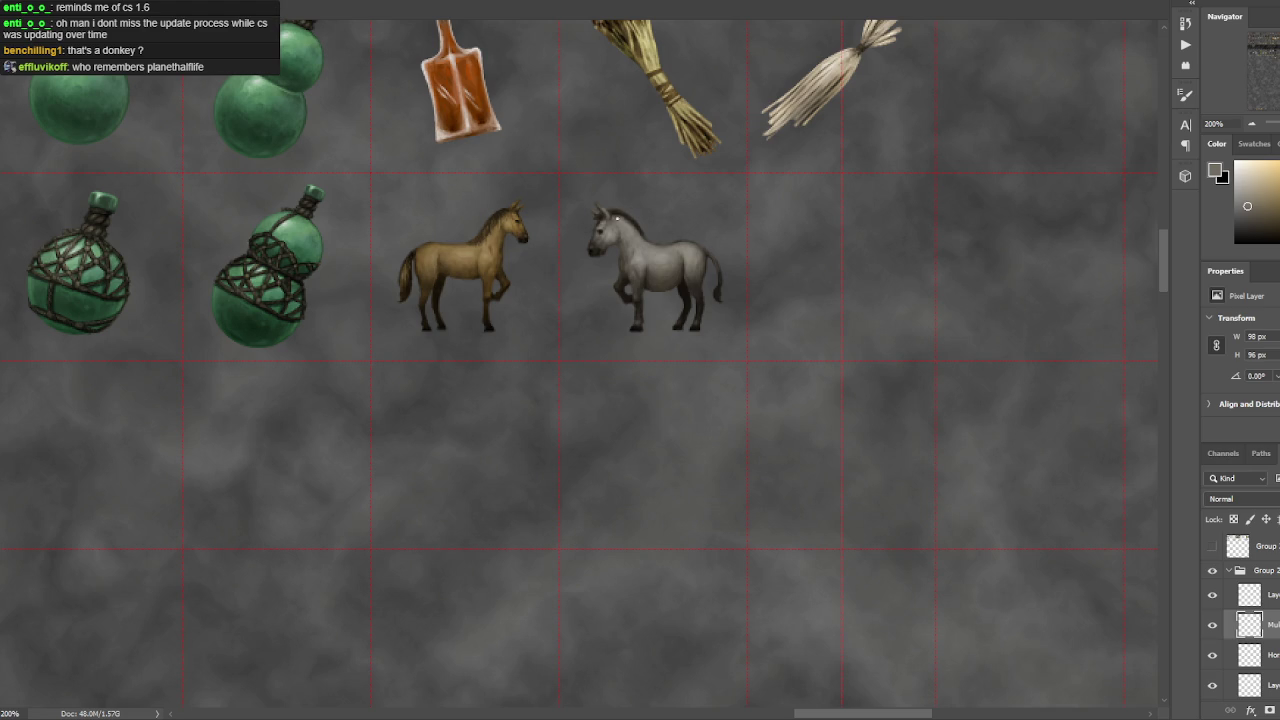
left_click(620, 218, "alt")
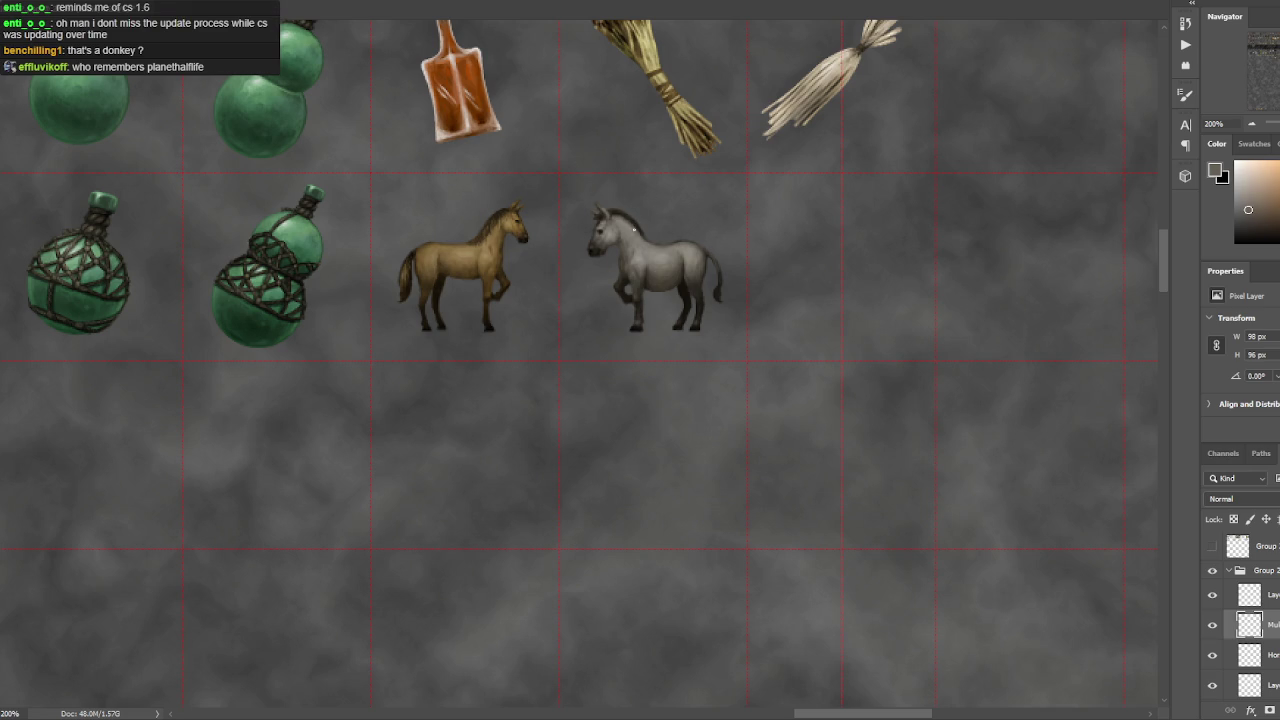
left_click(613, 214, "alt")
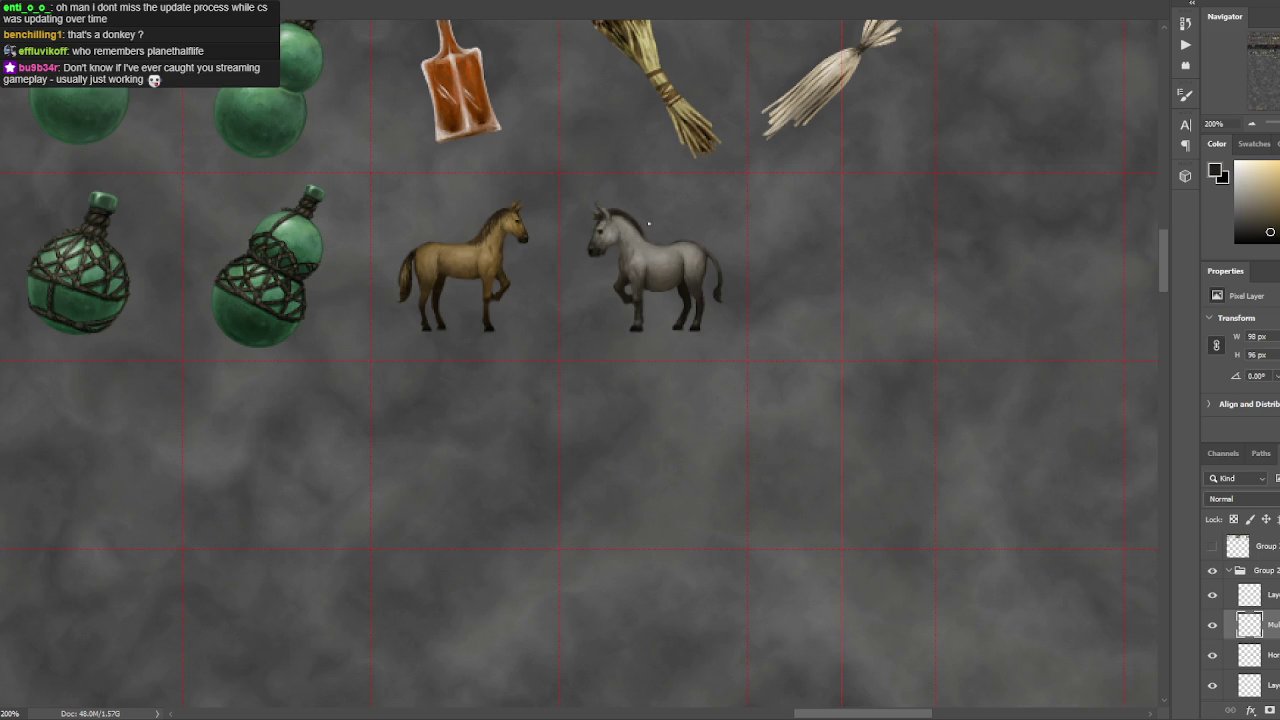
key("q")
left_click(653, 246)
key("ctrl+d")
scroll(652, 200, "up", 1, "alt")
scroll(666, 356, "up", 1, "alt")
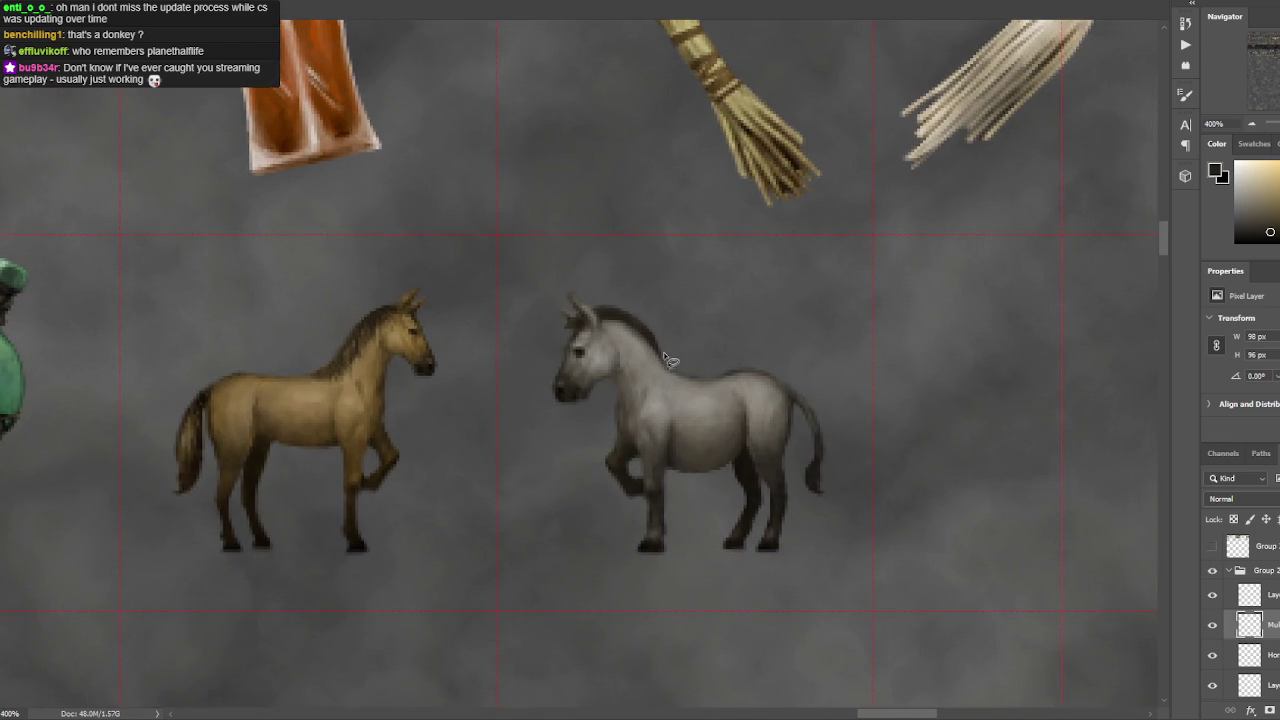
left_click_drag(645, 300, 678, 350)
key("ctrl+d")
scroll(800, 208, "down", 1, "alt")
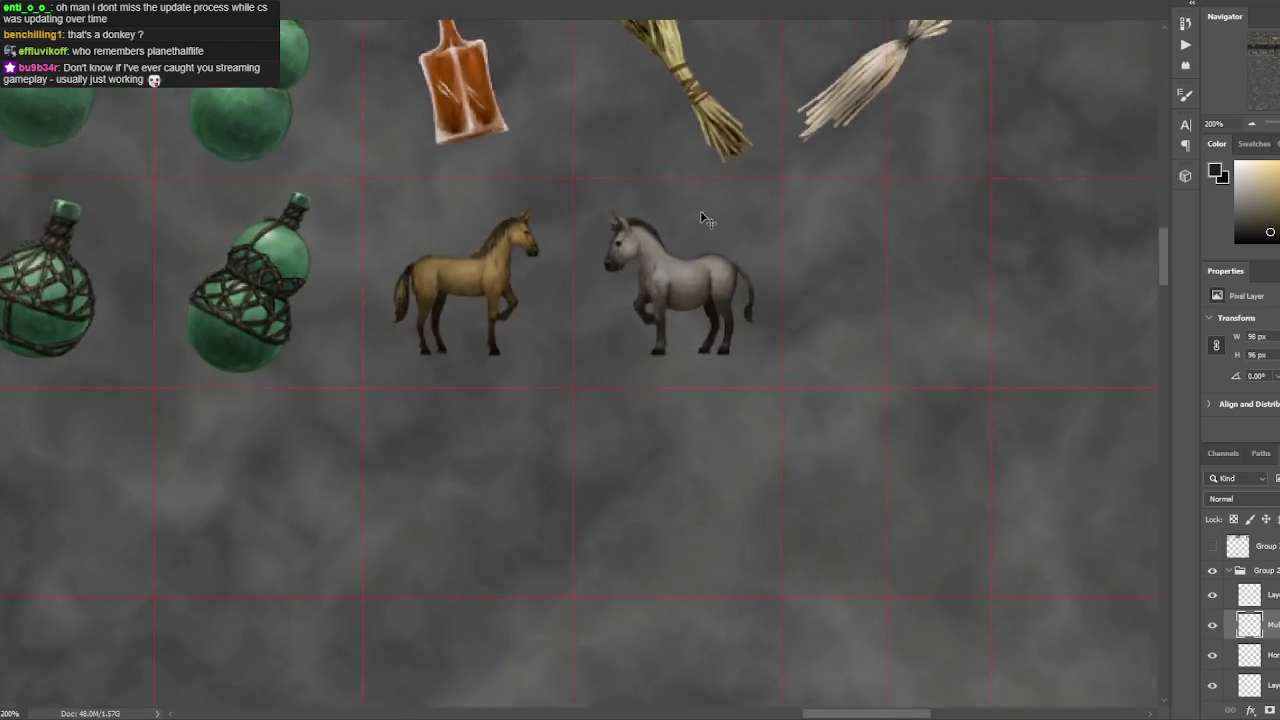
scroll(708, 200, "up", 1, "alt")
scroll(727, 178, "up", 1, "alt")
left_click_drag(740, 178, 720, 162)
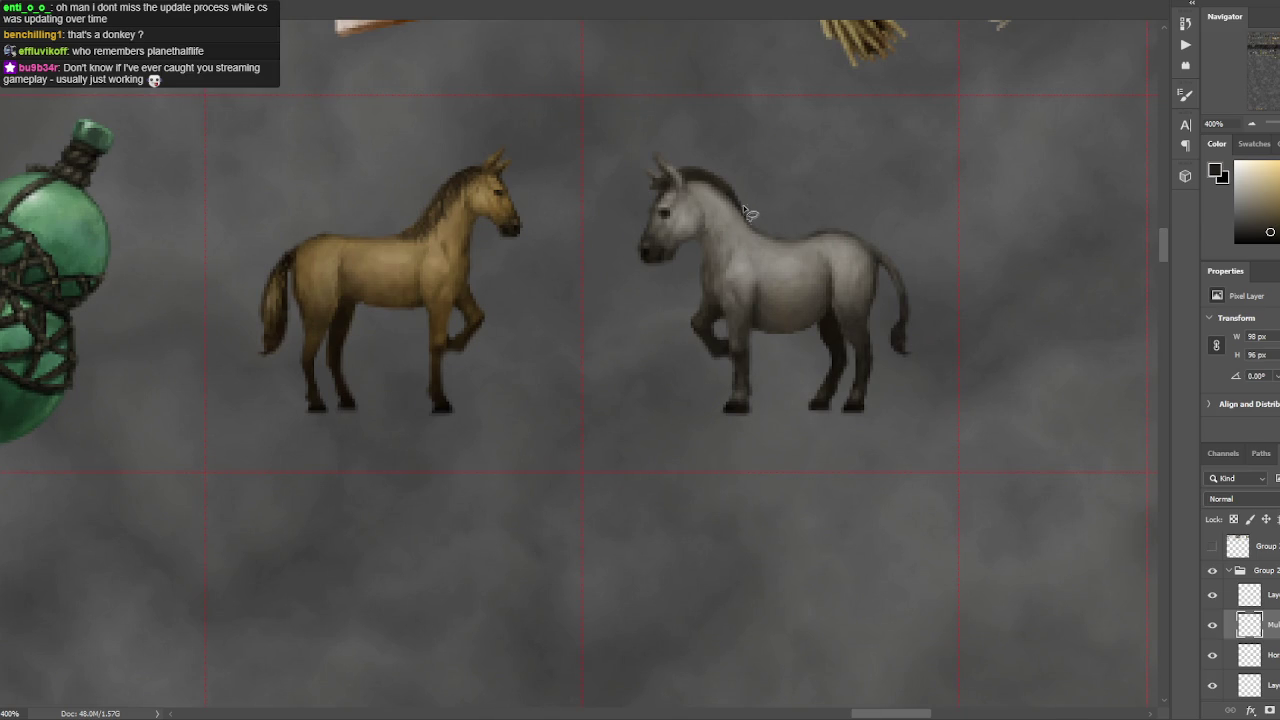
key("ctrl+d")
key("ctrl+minus")
left_click_drag(745, 262, 768, 202)
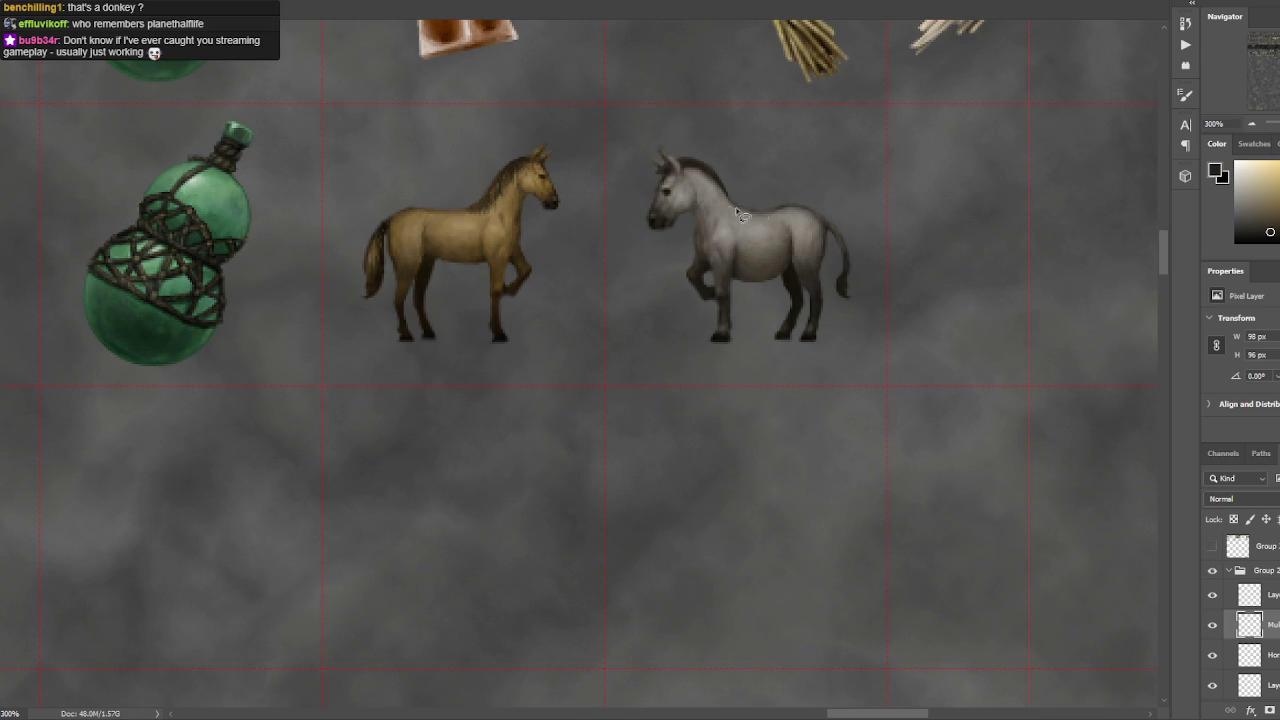
scroll(745, 200, "right", 2)
scroll(790, 194, "down", 1)
scroll(790, 200, "up", 1)
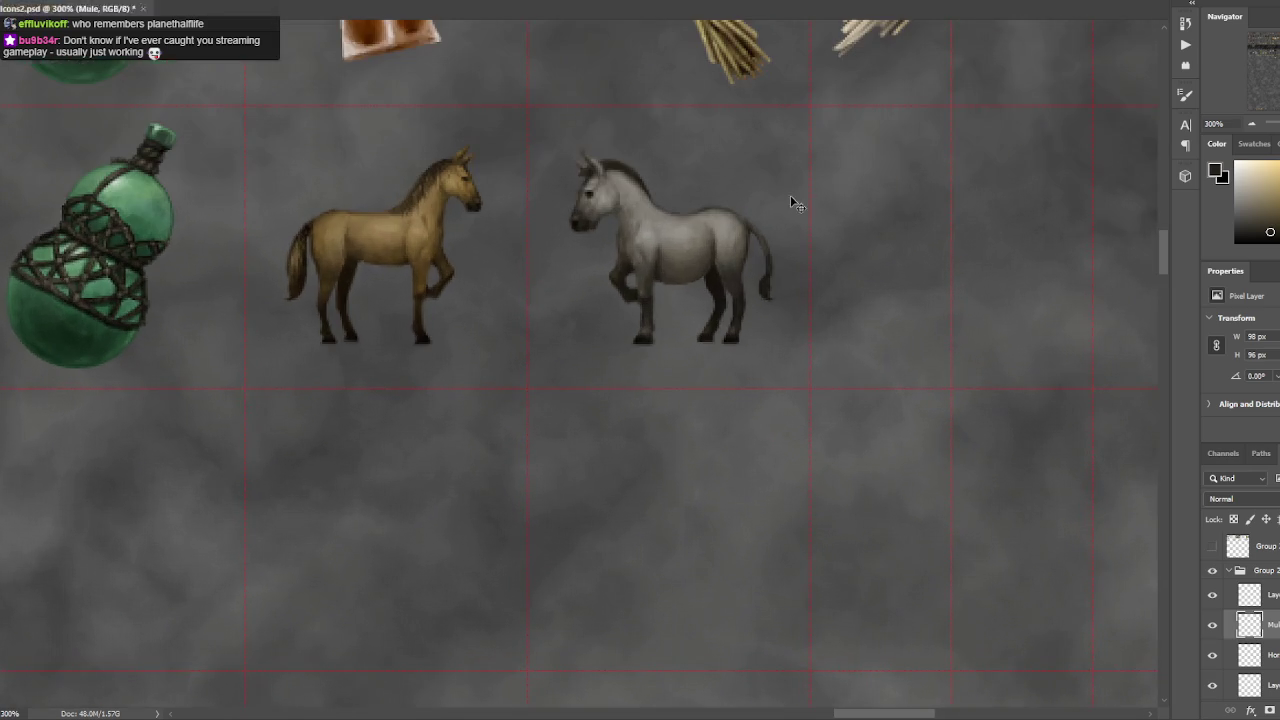
- Select the empty layer above Mule and nudge the vertical guide slightly right
scroll(751, 214, "right", 2)
left_click(1253, 594)
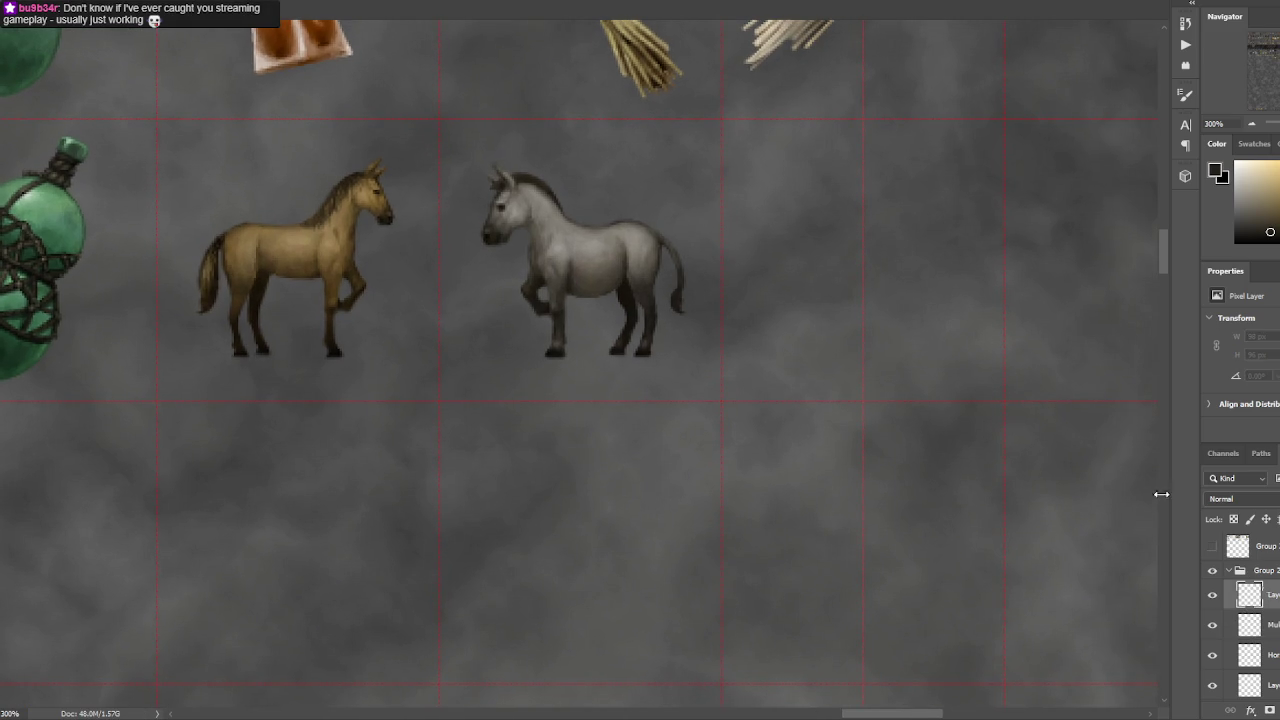
scroll(557, 171, "right", 3)
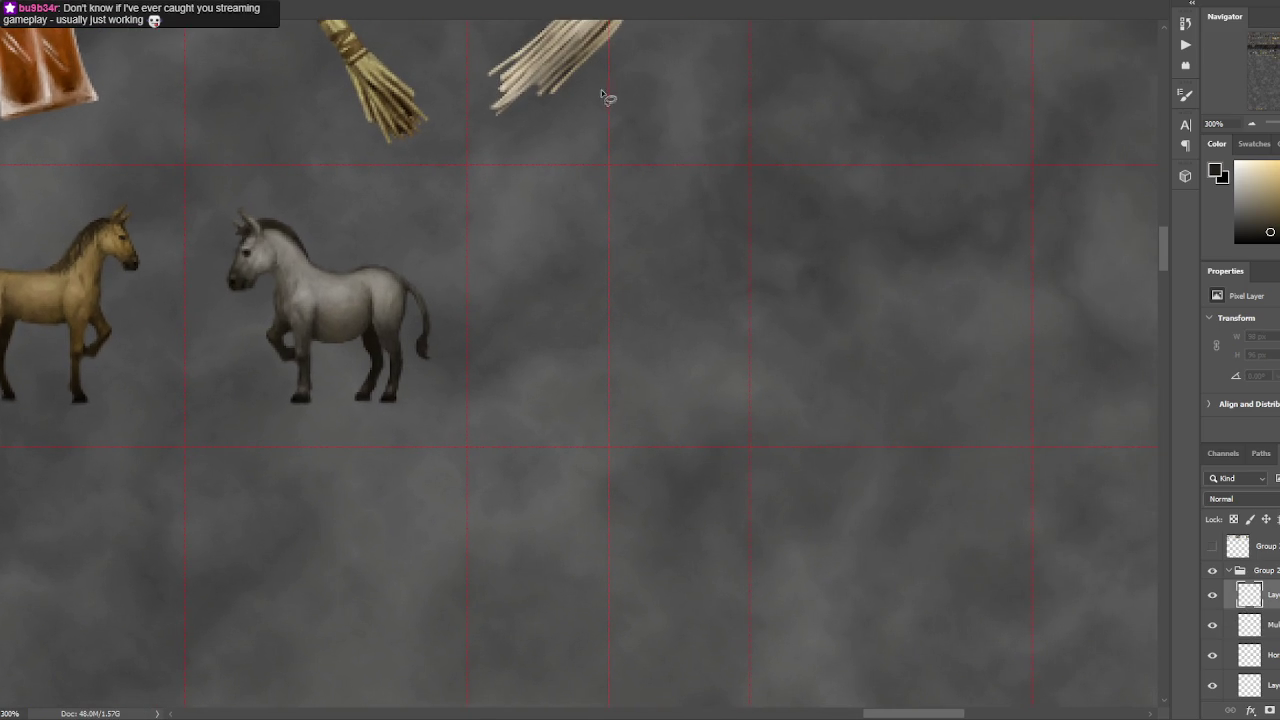
left_click_drag(610, 124, 622, 124)
- Scroll and pan around the sheet to bring the horses and empty cell into view
scroll(622, 124, "down", 2)
scroll(600, 100, "down", 3)
scroll(600, 263, "down", 1)
scroll(571, 271, "up", 1)
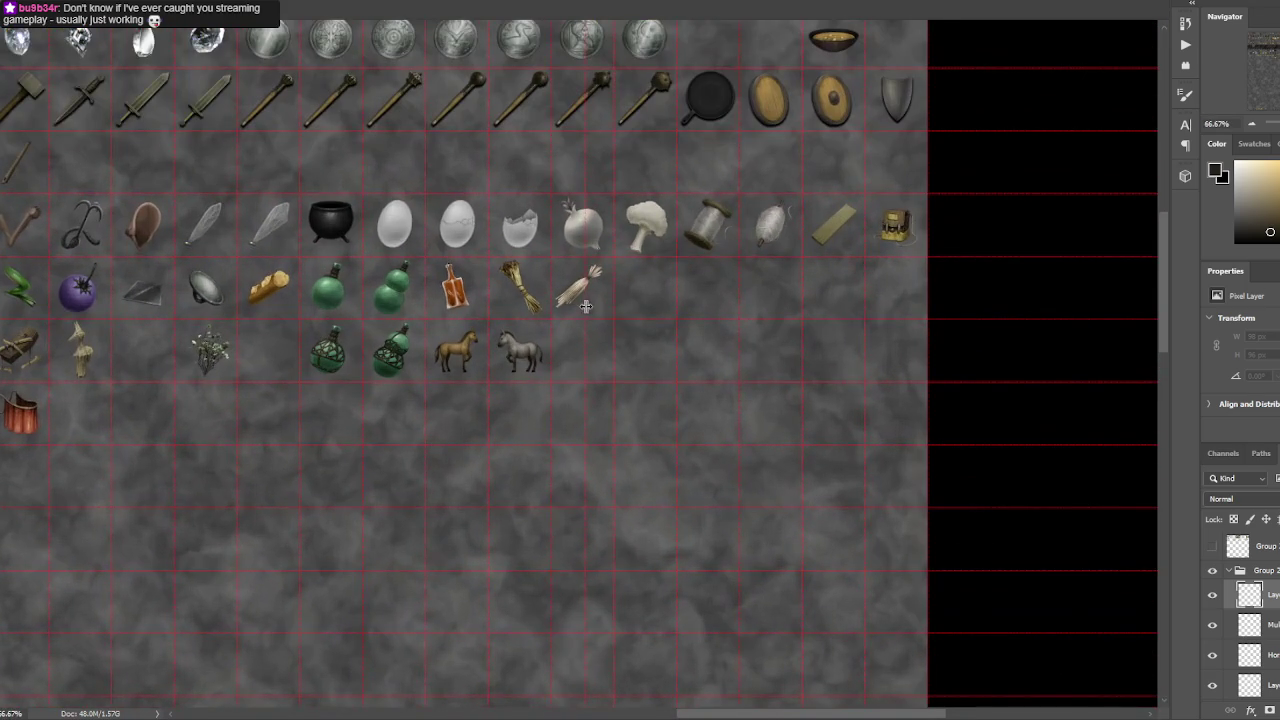
scroll(688, 300, "up", 1)
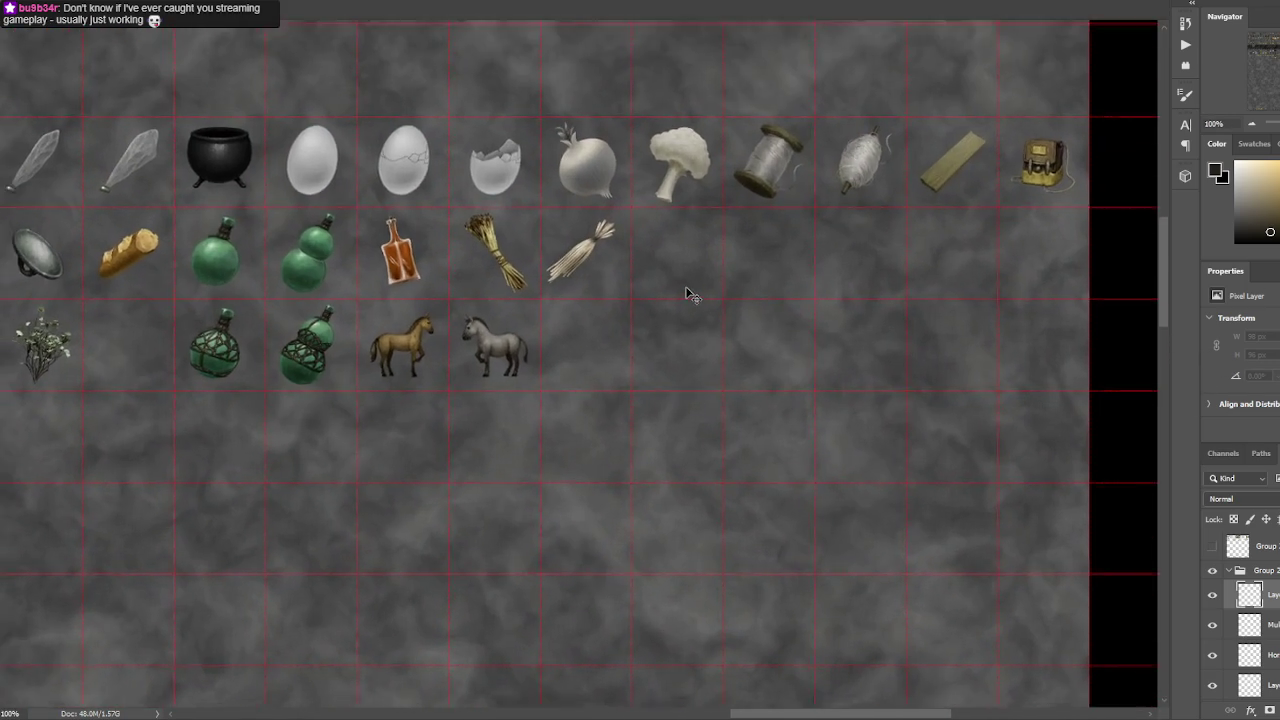
scroll(688, 296, "down", 1)
scroll(685, 285, "down", 1)
scroll(685, 285, "up", 1)
scroll(648, 288, "up", 1)
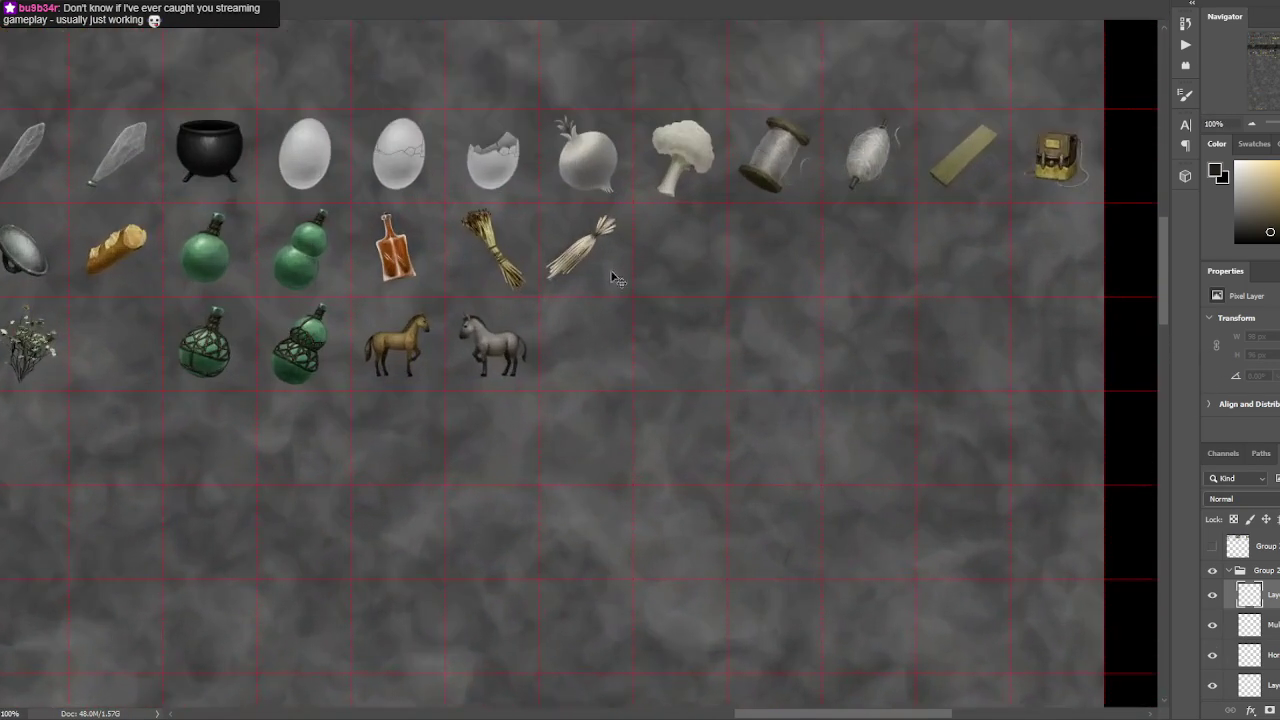
scroll(629, 257, "up", 2)
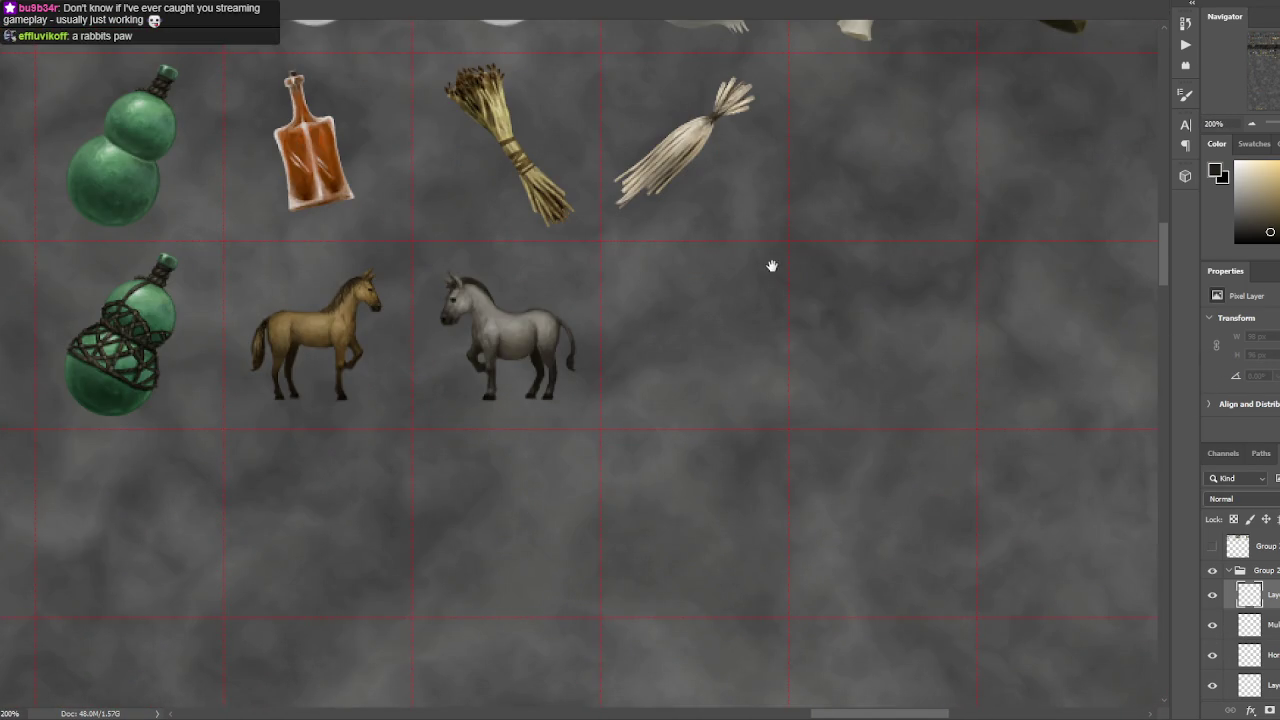
left_click_drag(775, 266, 697, 254)
scroll(697, 254, "up", 1)
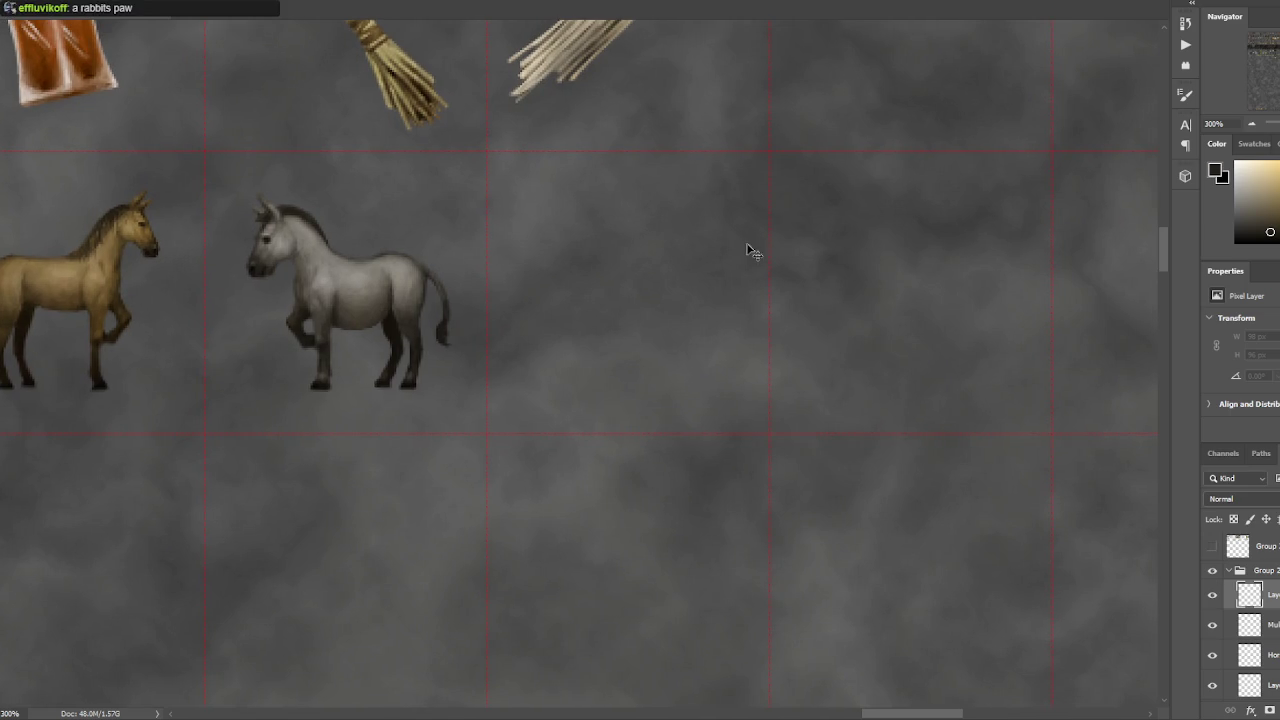
left_click_drag(663, 251, 734, 240)
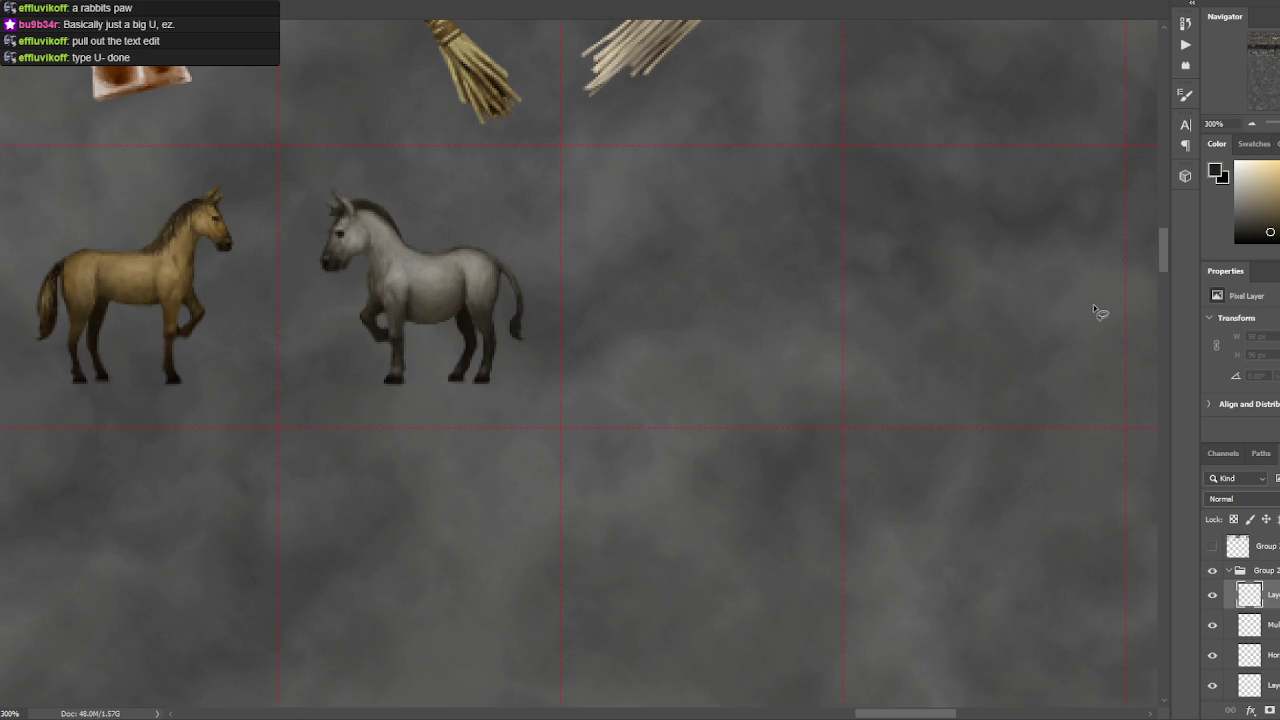
- Turn on Vertical Paint Symmetry with its axis aligned to the centre guide
left_click_drag(763, 234, 694, 260)
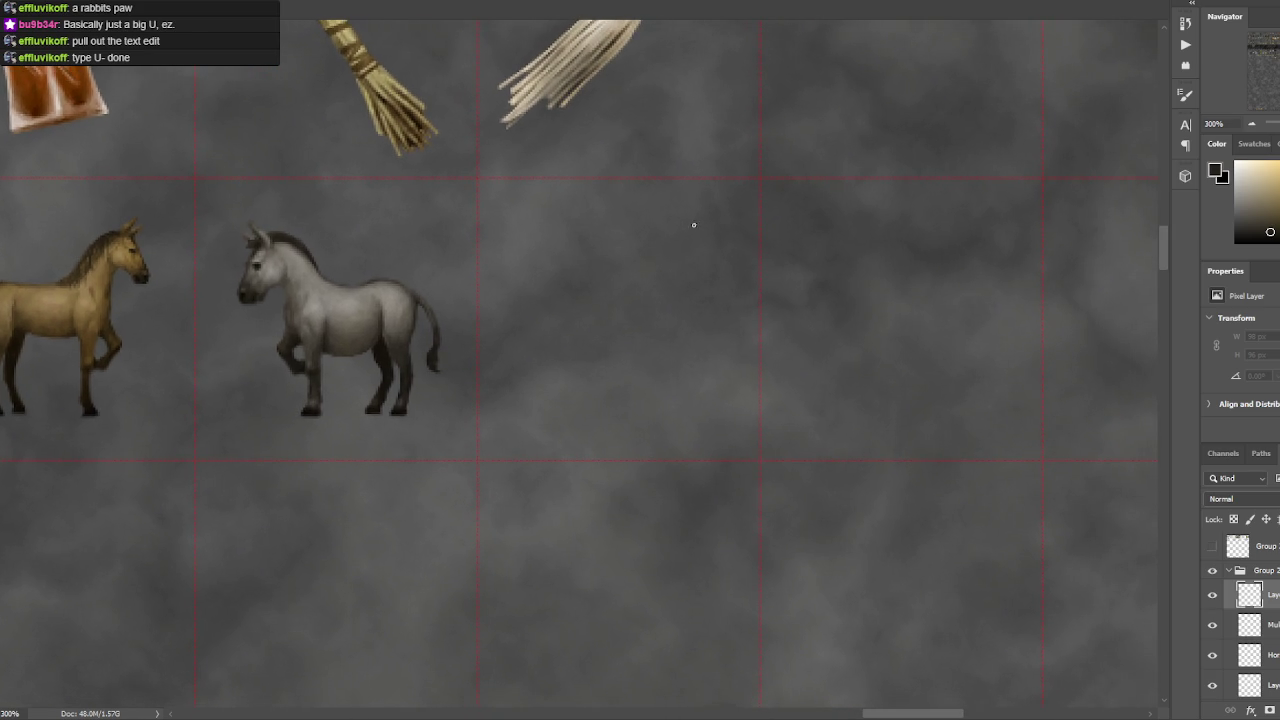
left_click(677, 42)
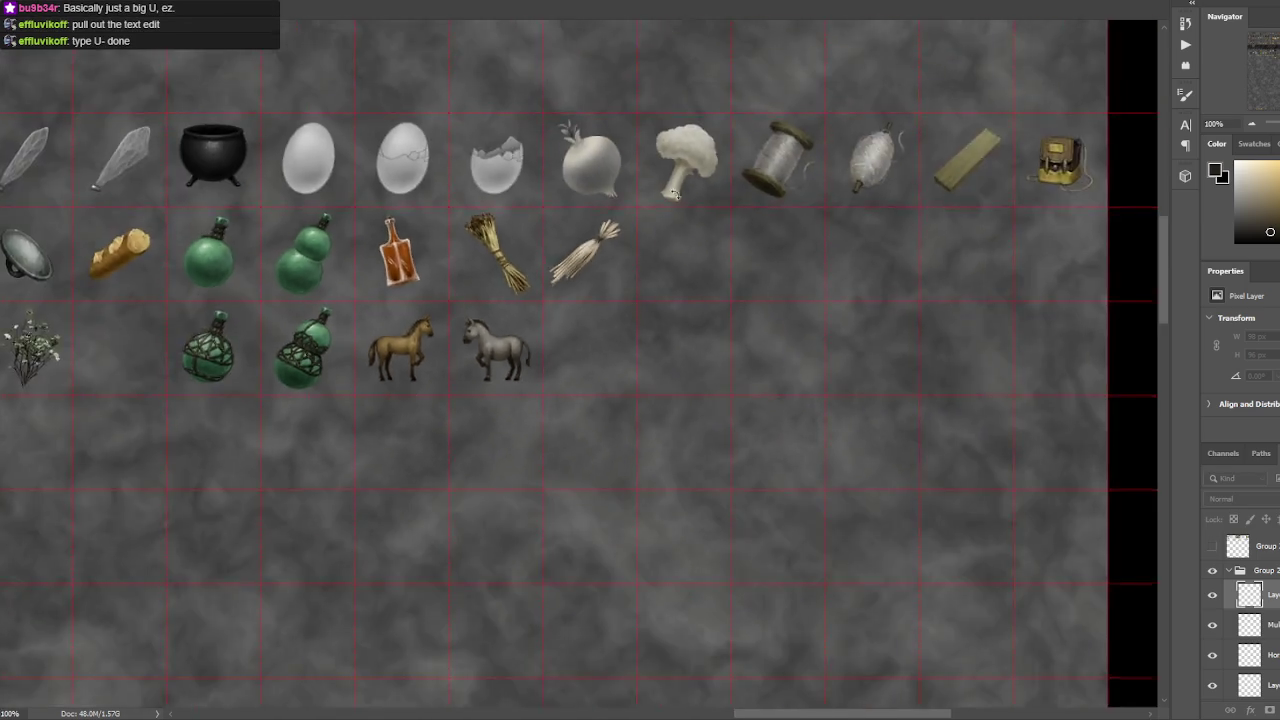
key("ctrl+minus")
key("ctrl+minus")
key("ctrl+minus")
mouse_move(249, 563)
left_mouse_down()
mouse_move(477, 560)
mouse_move(434, 560)
left_mouse_up()
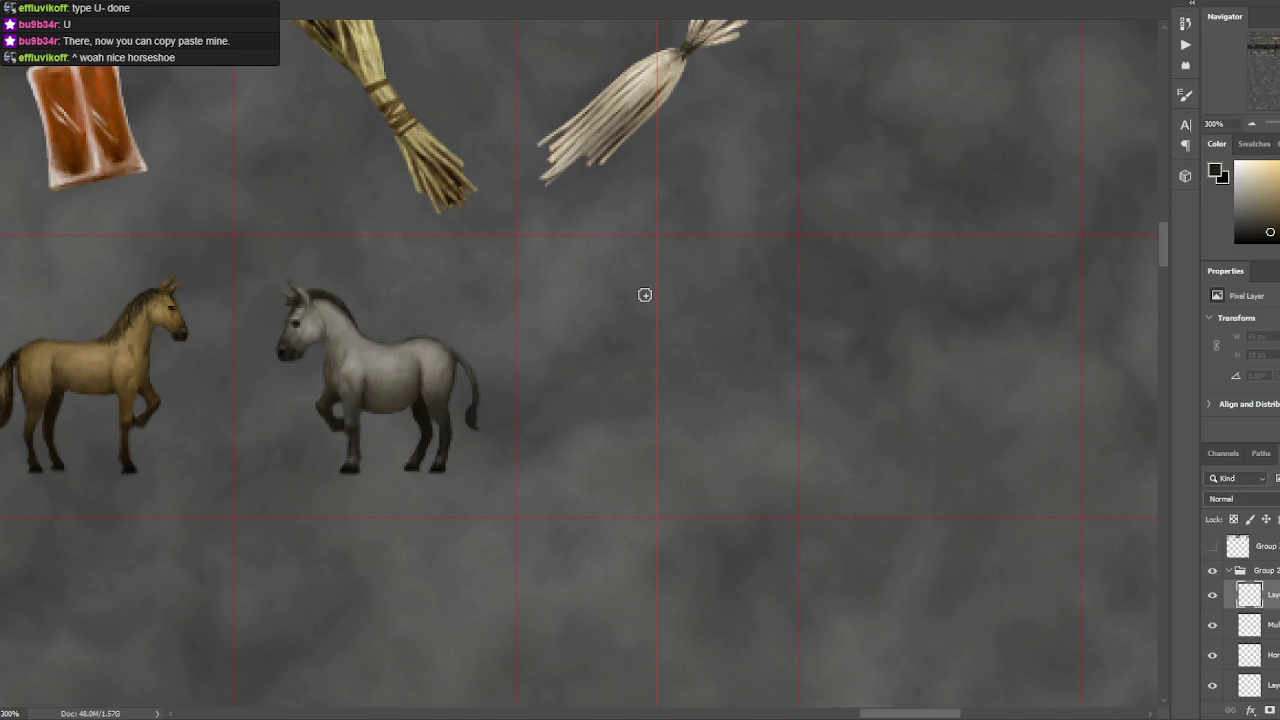
- With the Hard Round brush, paint the black horseshoe's legs symmetrically in the empty cell
key("F5")
left_click(60, 270)
key("F5")
mouse_move(692, 291)
left_mouse_down()
mouse_move(619, 296)
mouse_move(648, 297)
mouse_move(595, 341)
mouse_move(606, 425)
mouse_move(589, 366)
mouse_move(609, 306)
mouse_move(664, 285)
left_mouse_up()
key("ctrl+z")
key("ctrl+z")
key("ctrl+z")
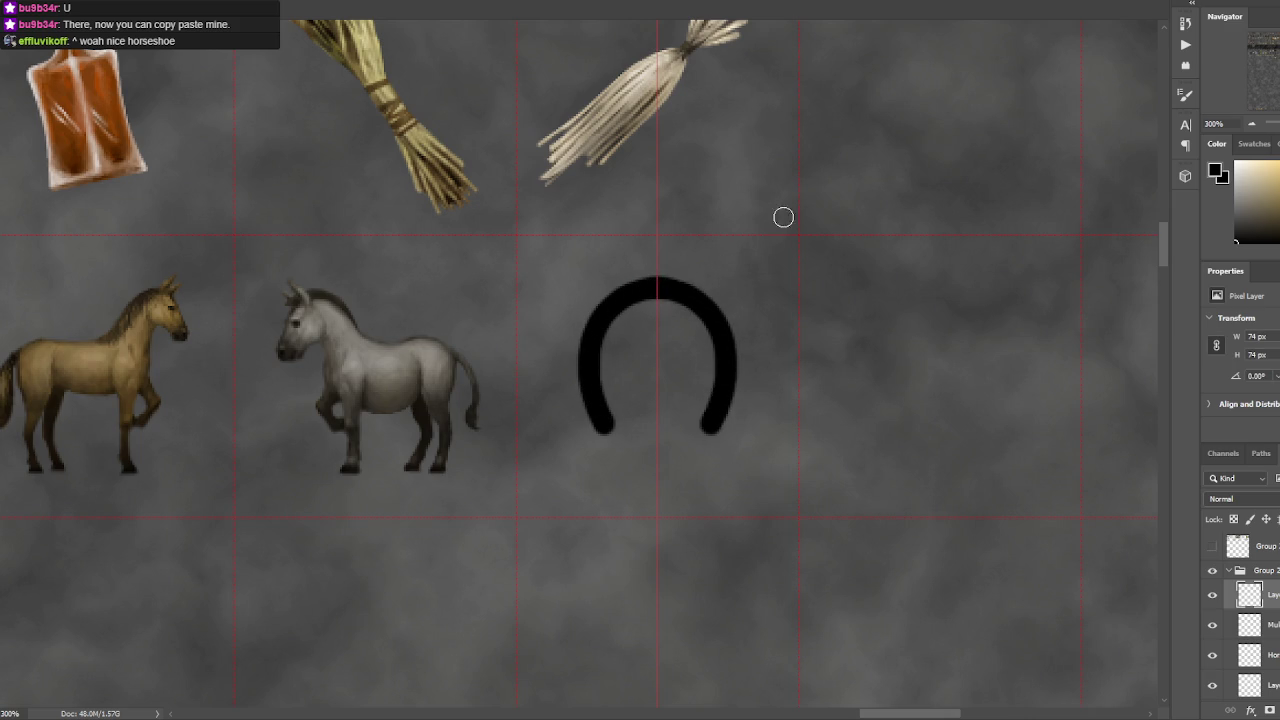
mouse_move(712, 426)
left_mouse_down()
mouse_move(709, 329)
mouse_move(658, 290)
left_mouse_up()
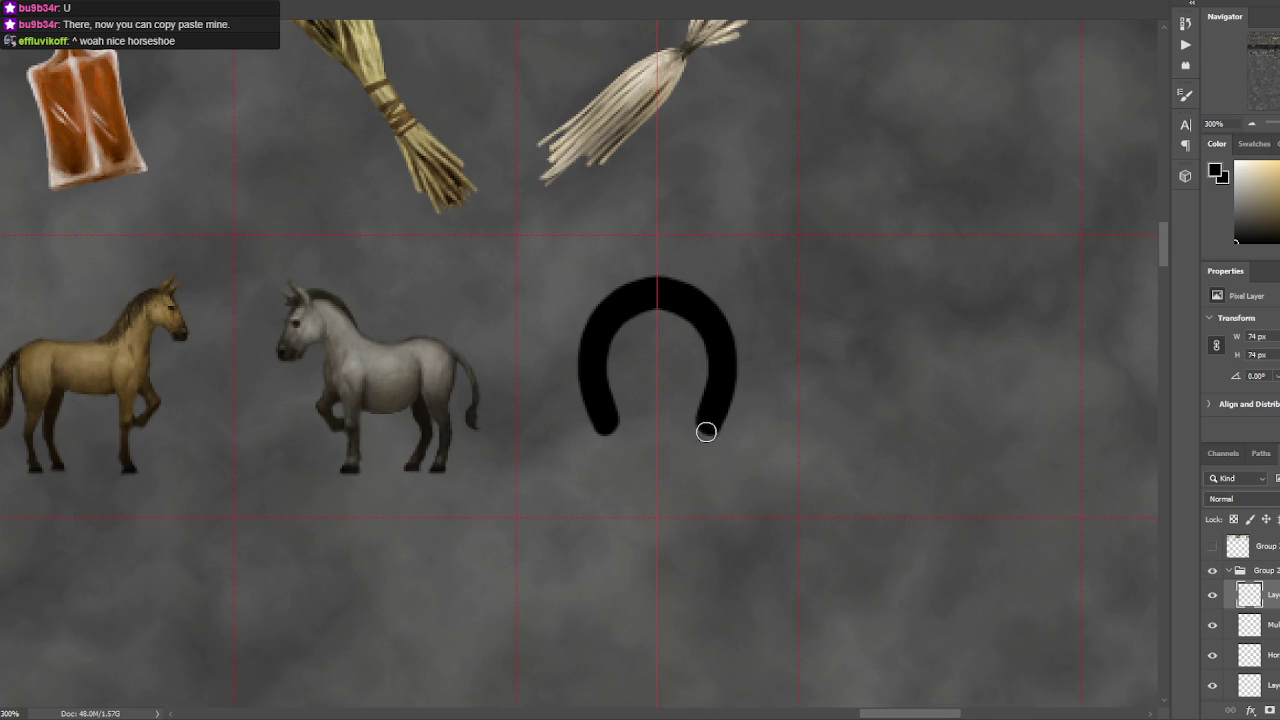
- Darken both horseshoe tips, settling the stroke with undo and redo
left_click_drag(709, 414, 710, 428)
key("ctrl+z")
key("ctrl+z")
key("ctrl+shift+z")
key("ctrl+z")
key("ctrl+shift+z")
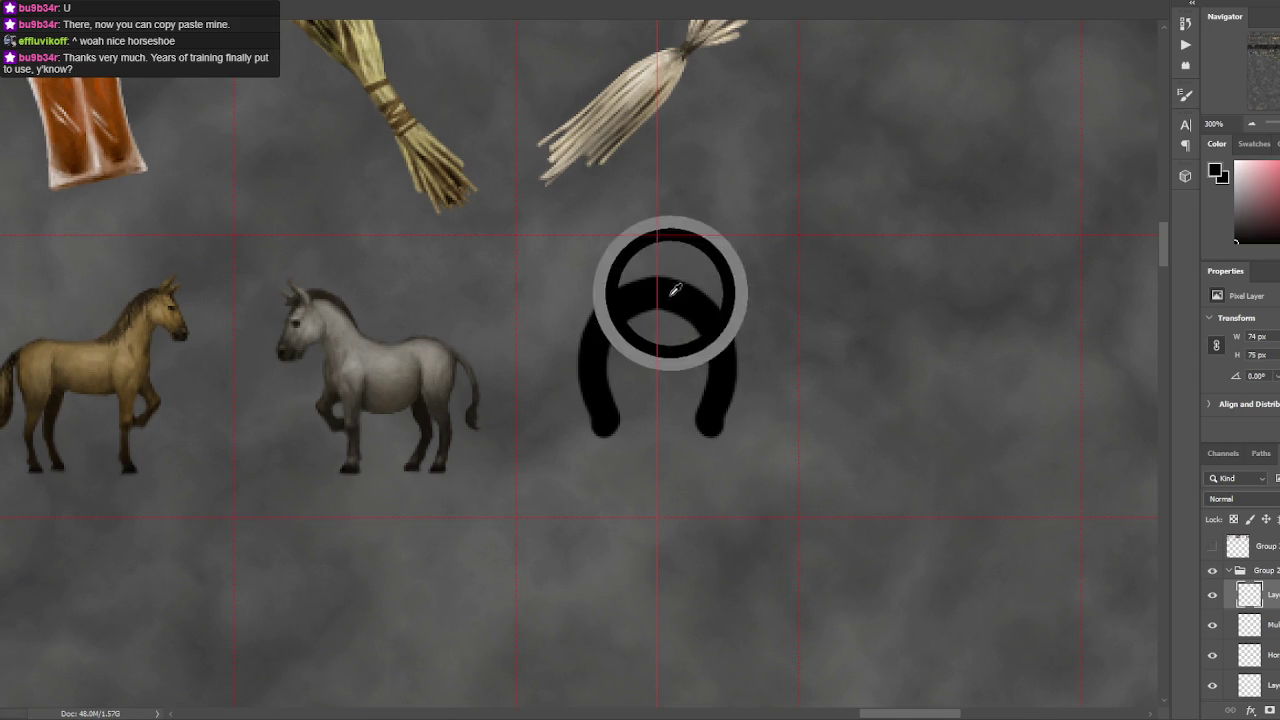
- Shrink the brush, trim the outer edges of both legs, and choose light grey
right_click(672, 292, "alt+shift")
key("bracketleft")
key("bracketleft")
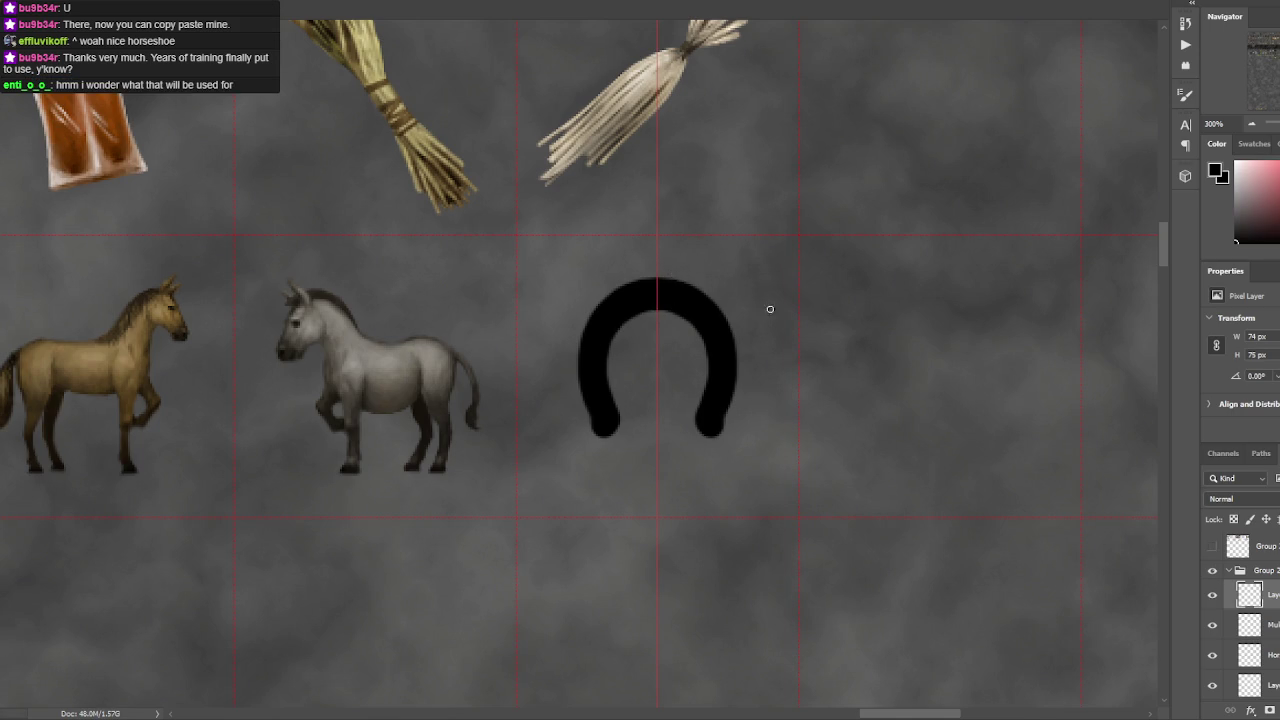
key("ctrl+z")
left_click_drag(726, 424, 741, 335)
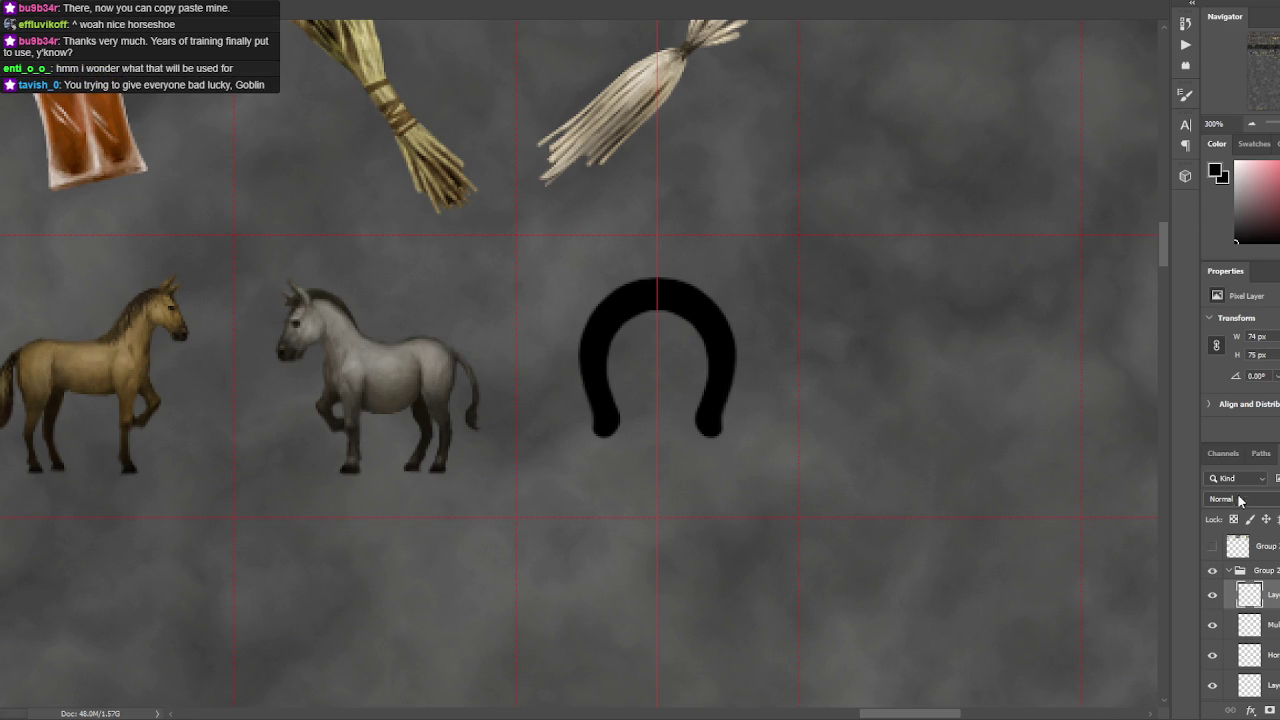
left_click(1234, 214)
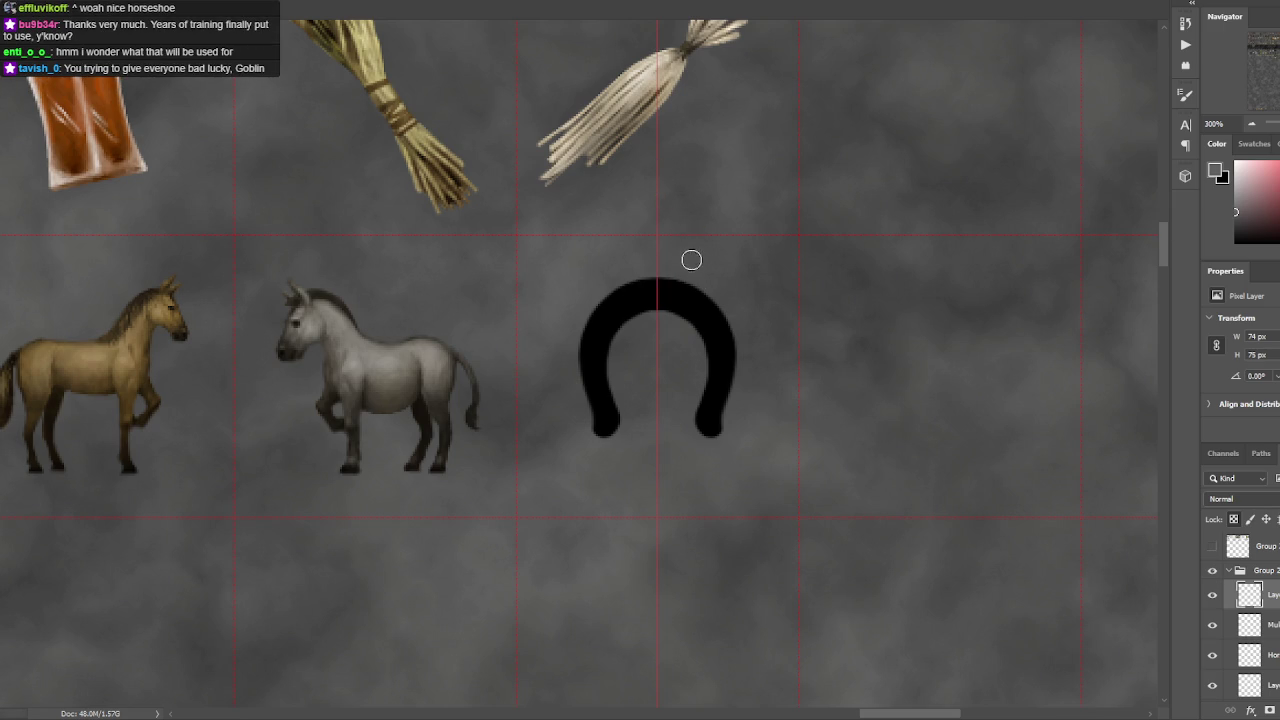
right_click(650, 270)
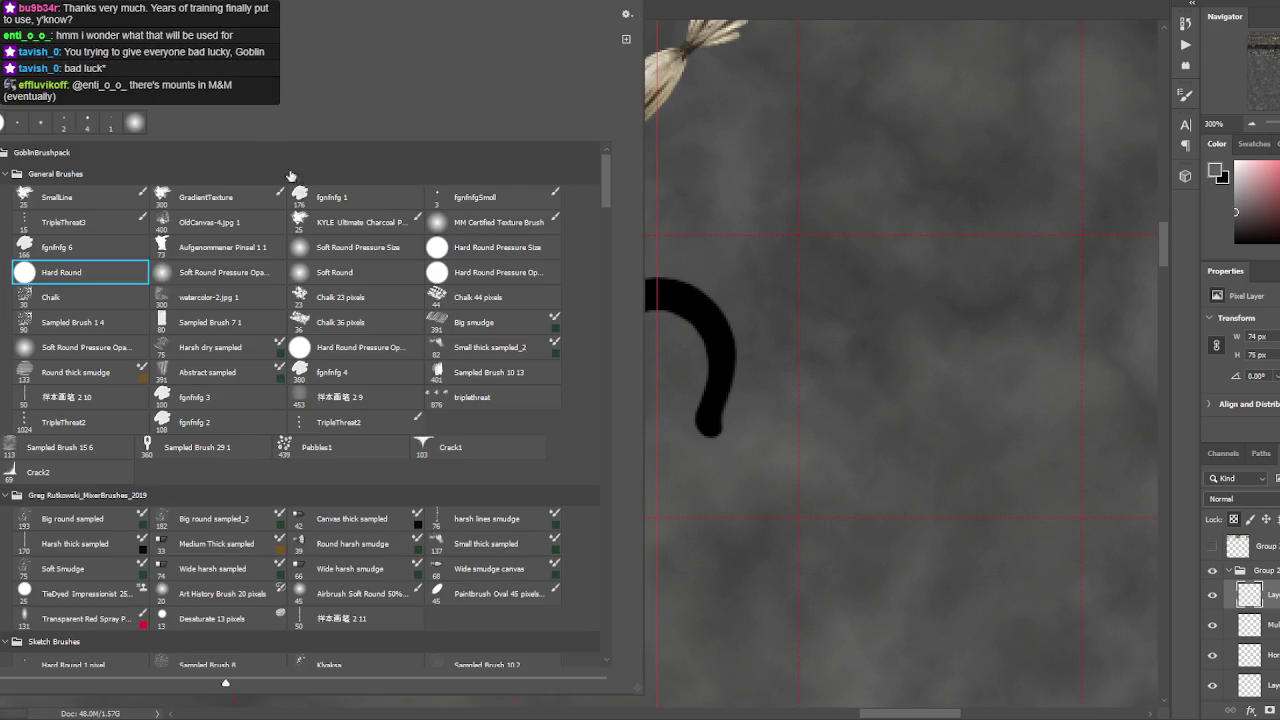
- Use Soft Round with pressure-controlled opacity (Transfer) and brush grey over the horseshoe top
left_click(244, 272)
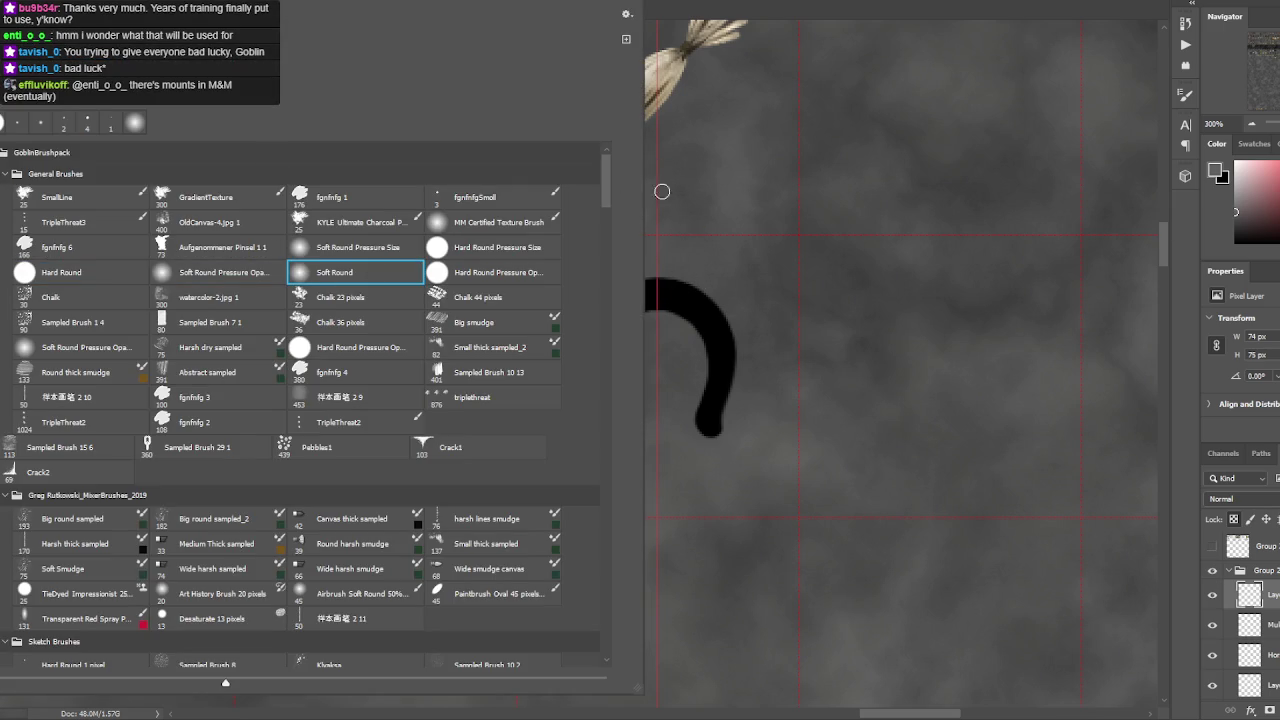
left_click(664, 287)
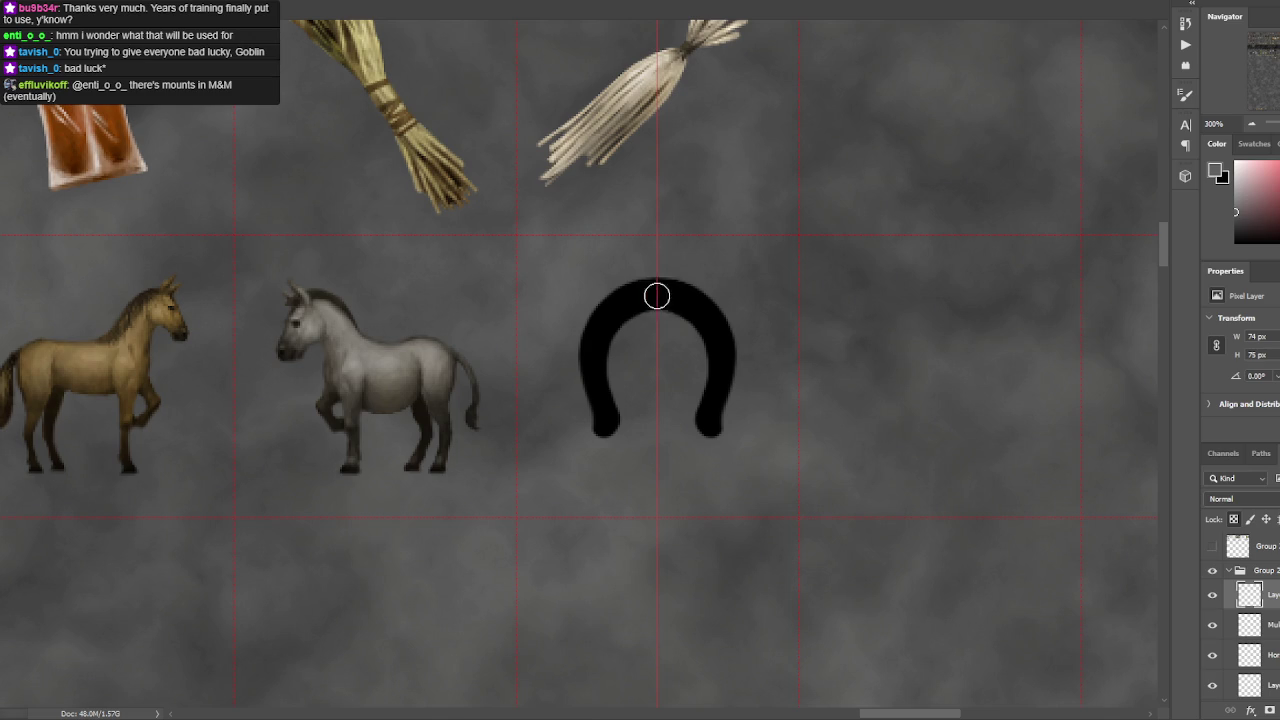
key("F5")
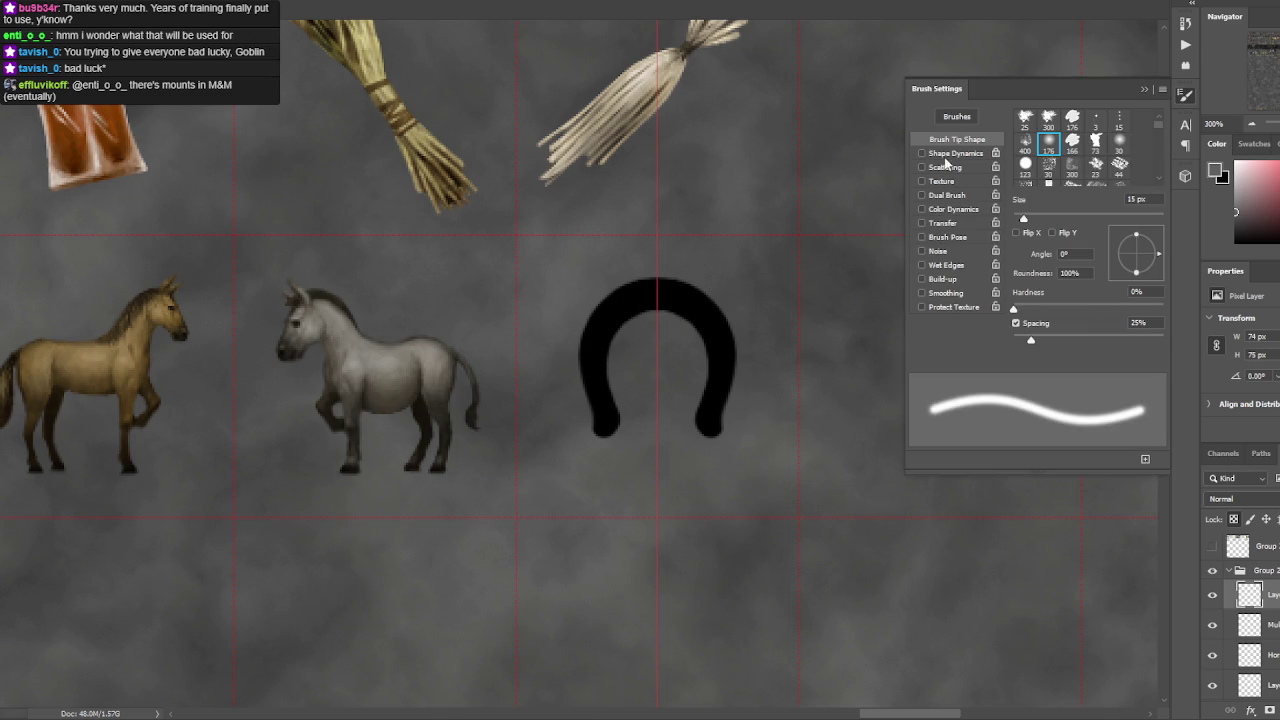
left_click(922, 209)
key("F5")
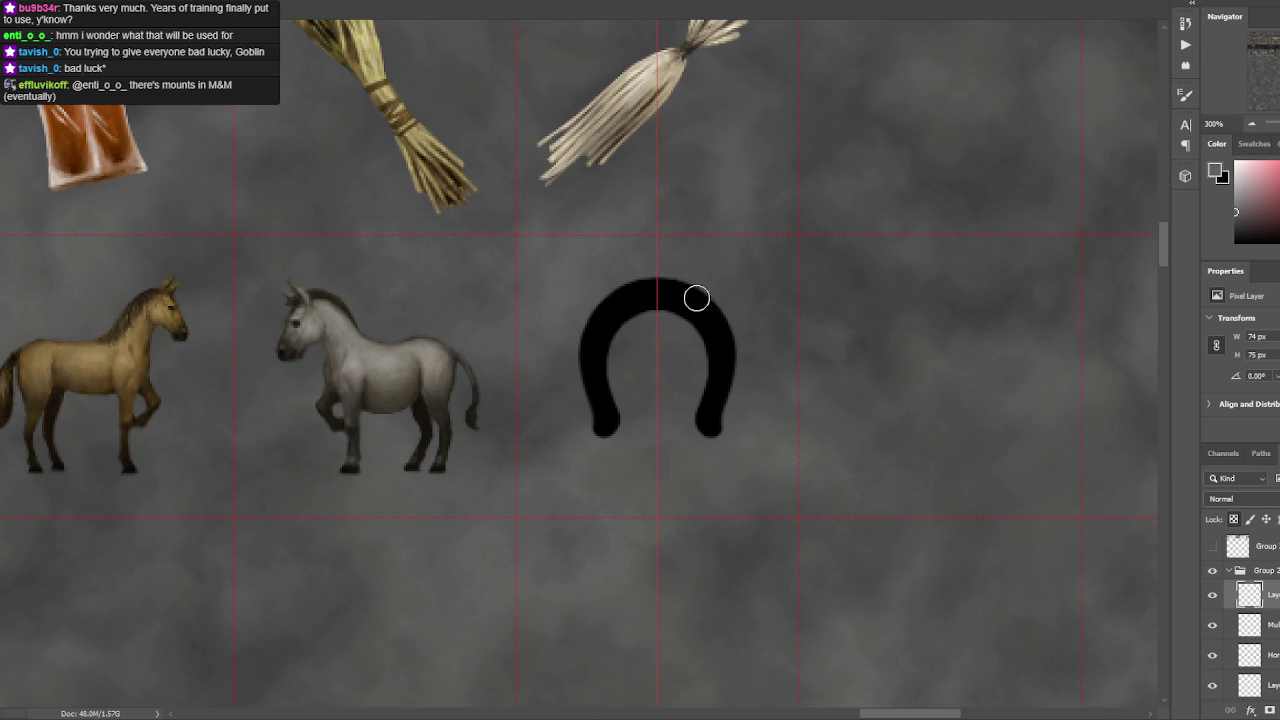
key("F5")
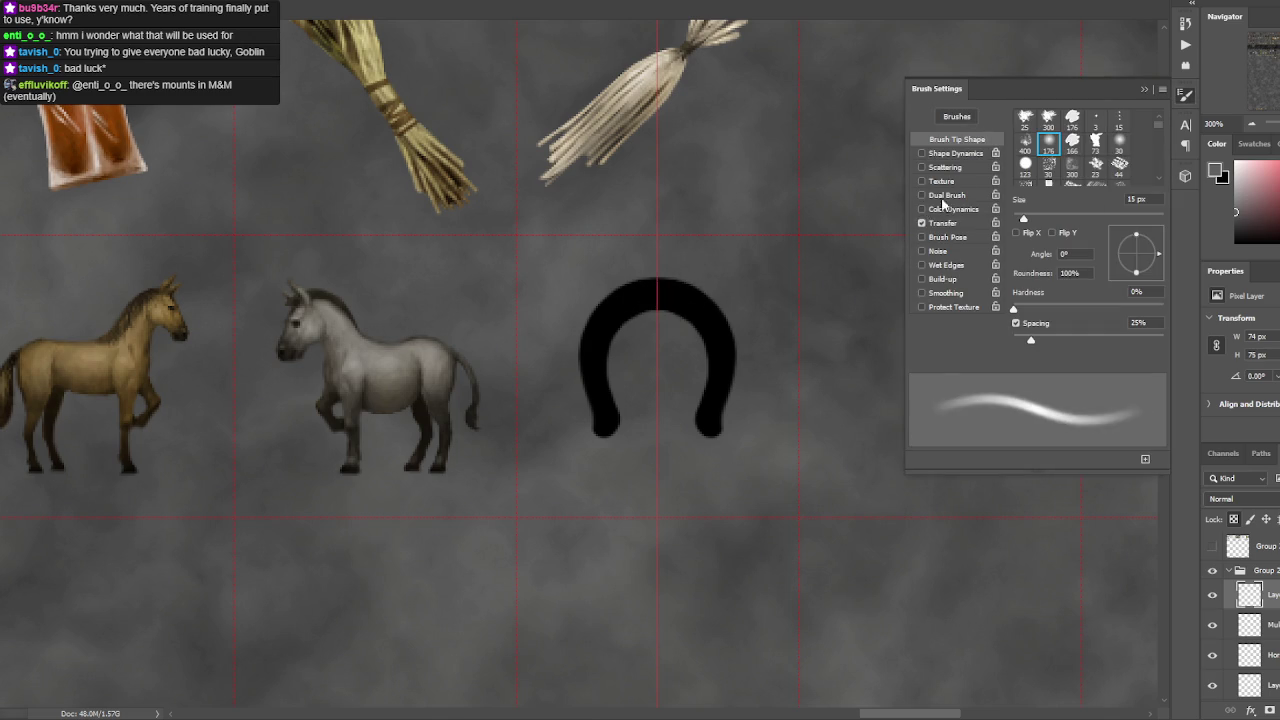
key("F5")
left_click_drag(666, 295, 722, 372)
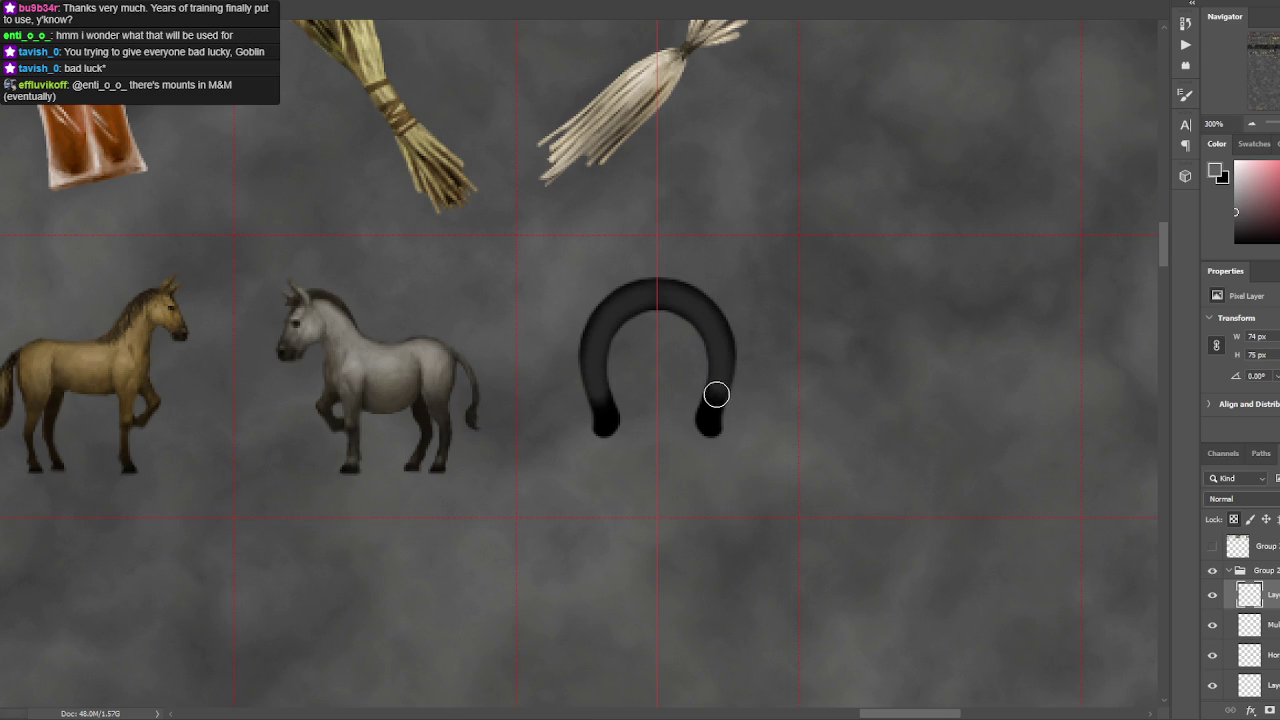
- Shade grey down both legs, deepen the edges in black, and add mid-grey highlights along the arms
left_click_drag(722, 372, 709, 430)
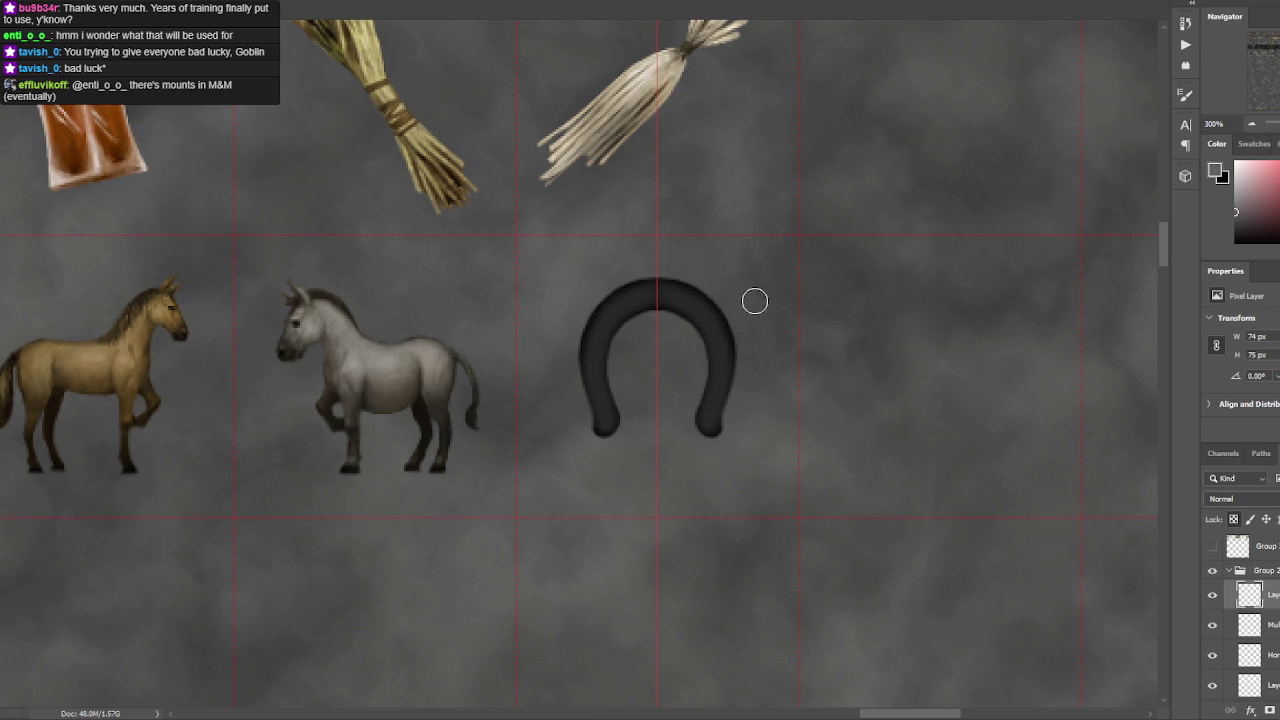
key("x")
left_click_drag(749, 366, 723, 420)
left_click(1235, 199)
mouse_move(714, 309)
left_mouse_down()
mouse_move(732, 361)
mouse_move(720, 404)
mouse_move(699, 325)
mouse_move(661, 306)
left_mouse_up()
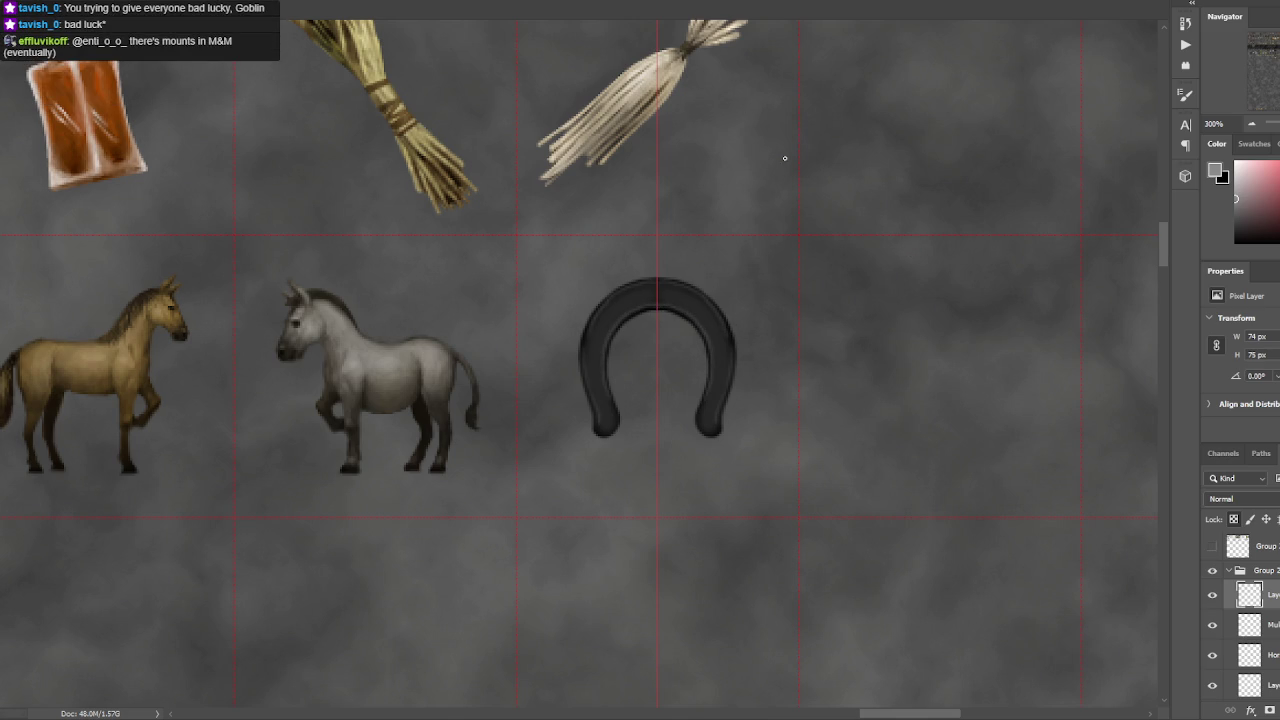
key("d")
- Paint dark nail grooves and lighter hole highlights along both sides of the horseshoe's upper arc
key("ctrl+shift+z")
left_click_drag(700, 311, 717, 340)
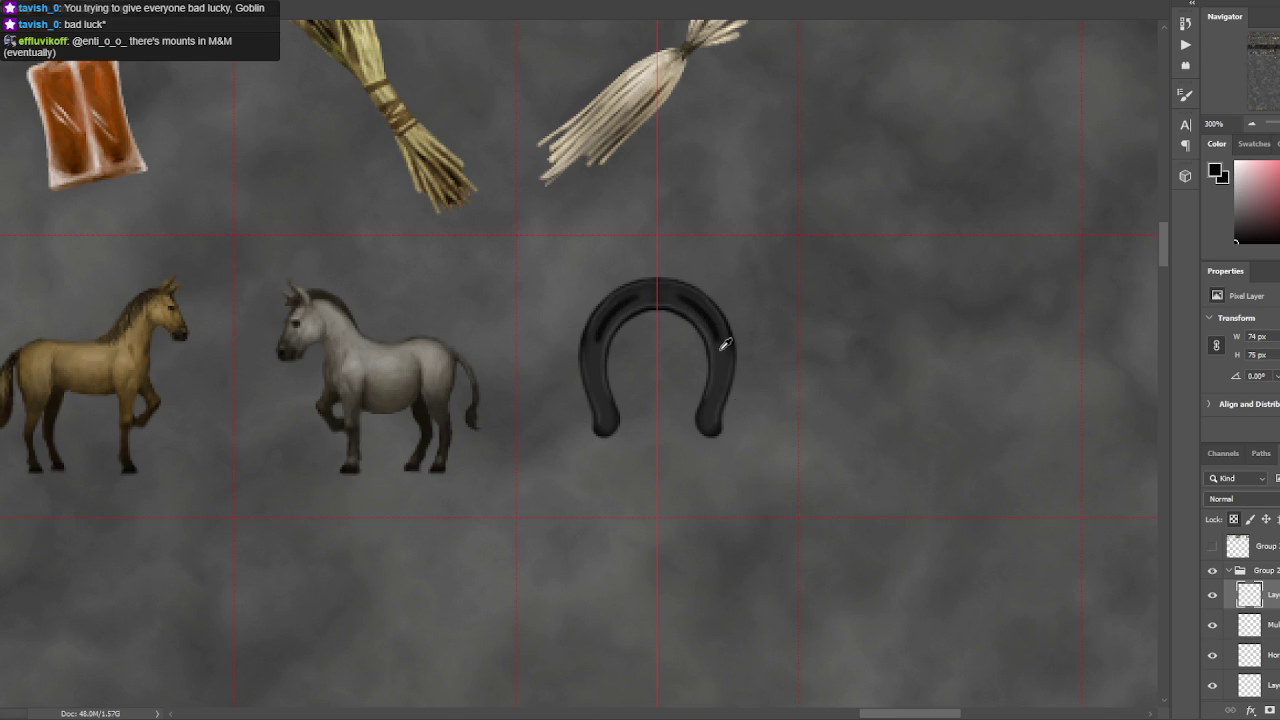
left_click(604, 337, "alt")
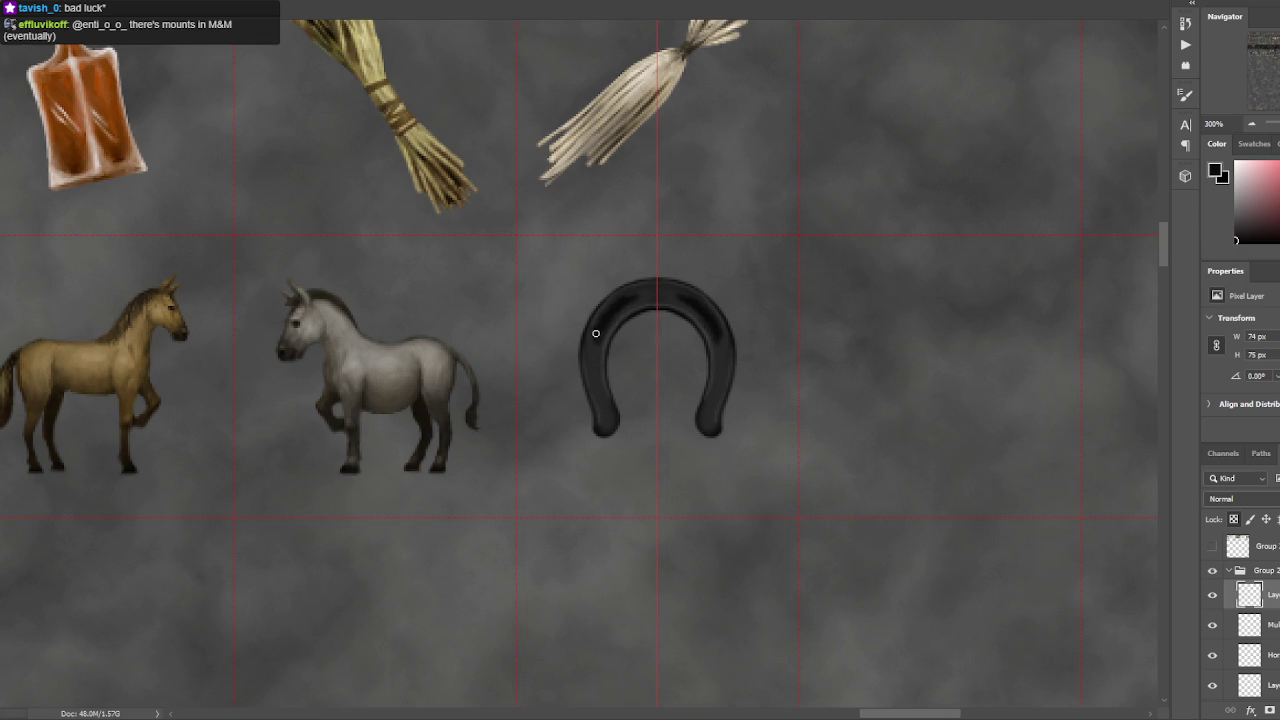
left_click_drag(631, 291, 640, 298)
left_click(599, 337, "alt")
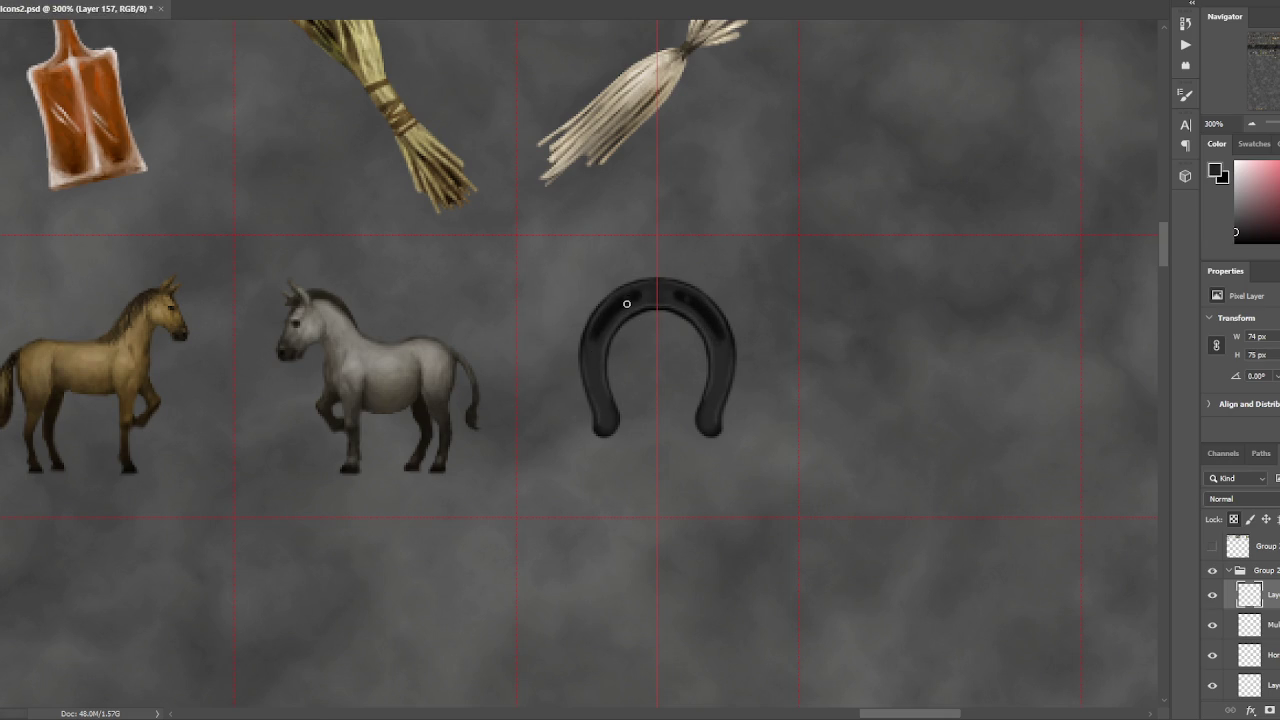
left_click_drag(634, 300, 648, 306)
left_click(651, 67, "alt")
left_click(455, 366, "alt")
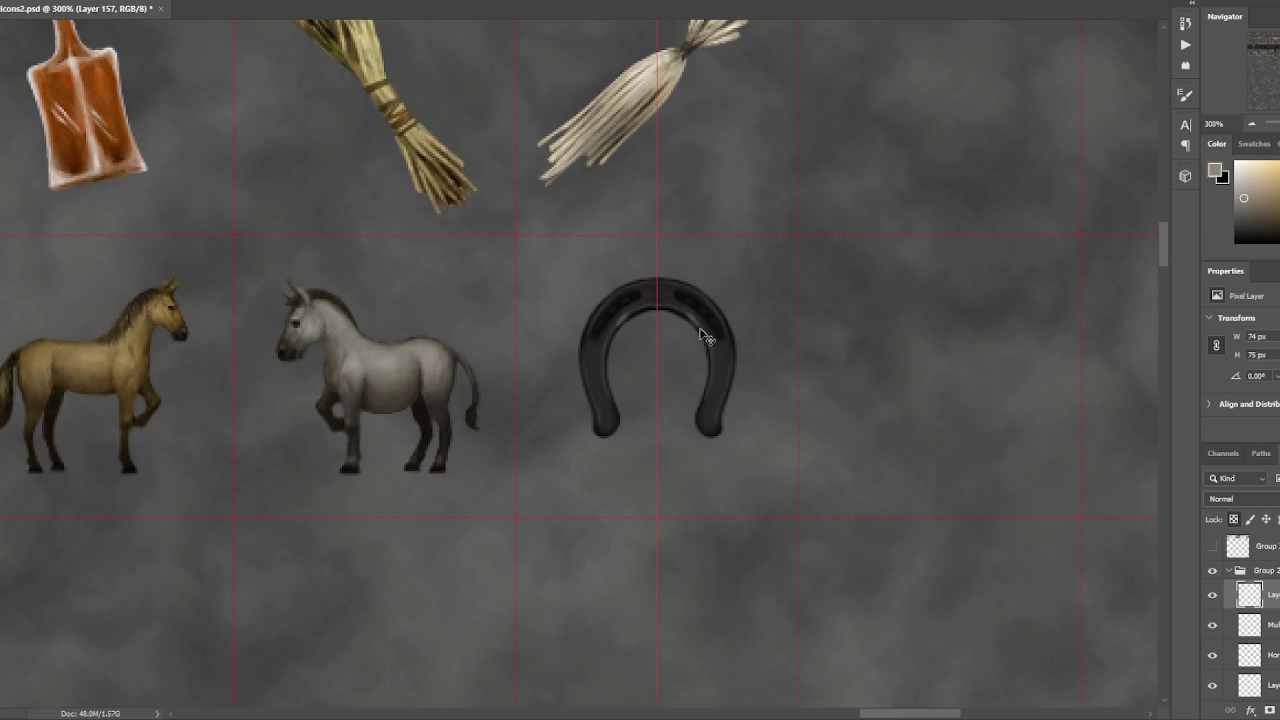
left_click(666, 290, "alt")
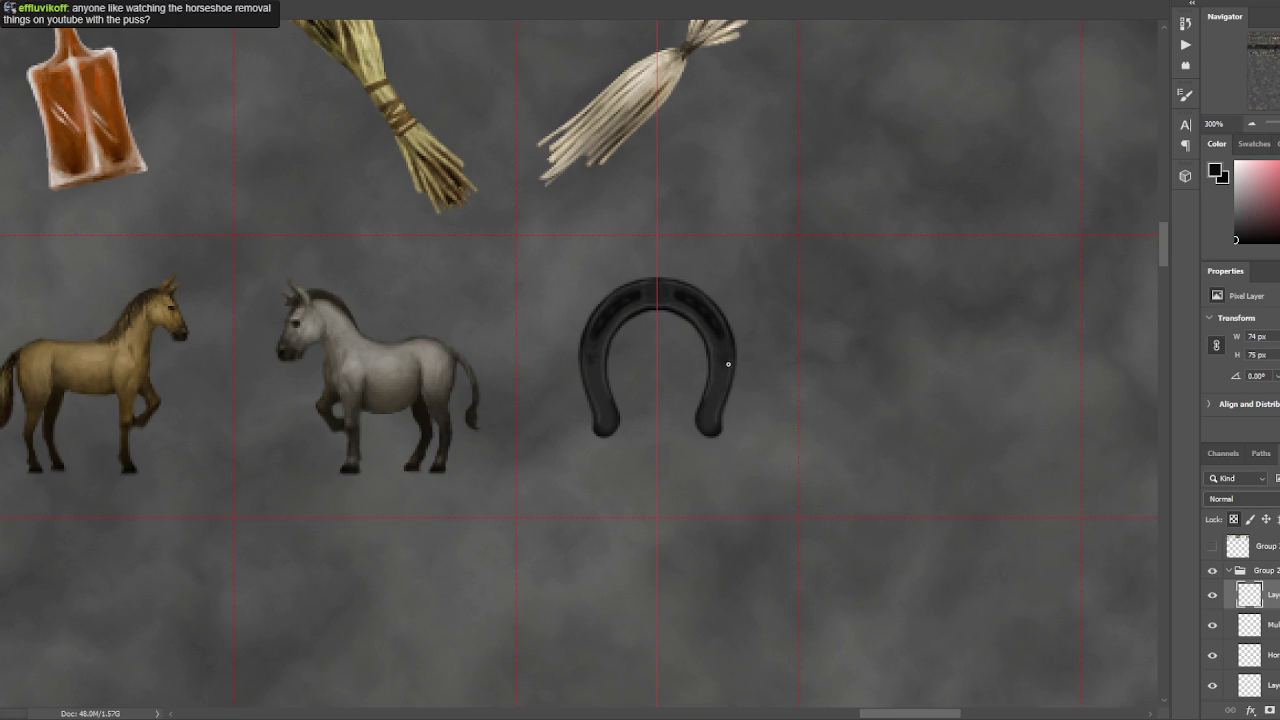
- Sample a lighter grey and the horseshoe arch's tone, swapping foreground and background colours
left_click(742, 341, "alt")
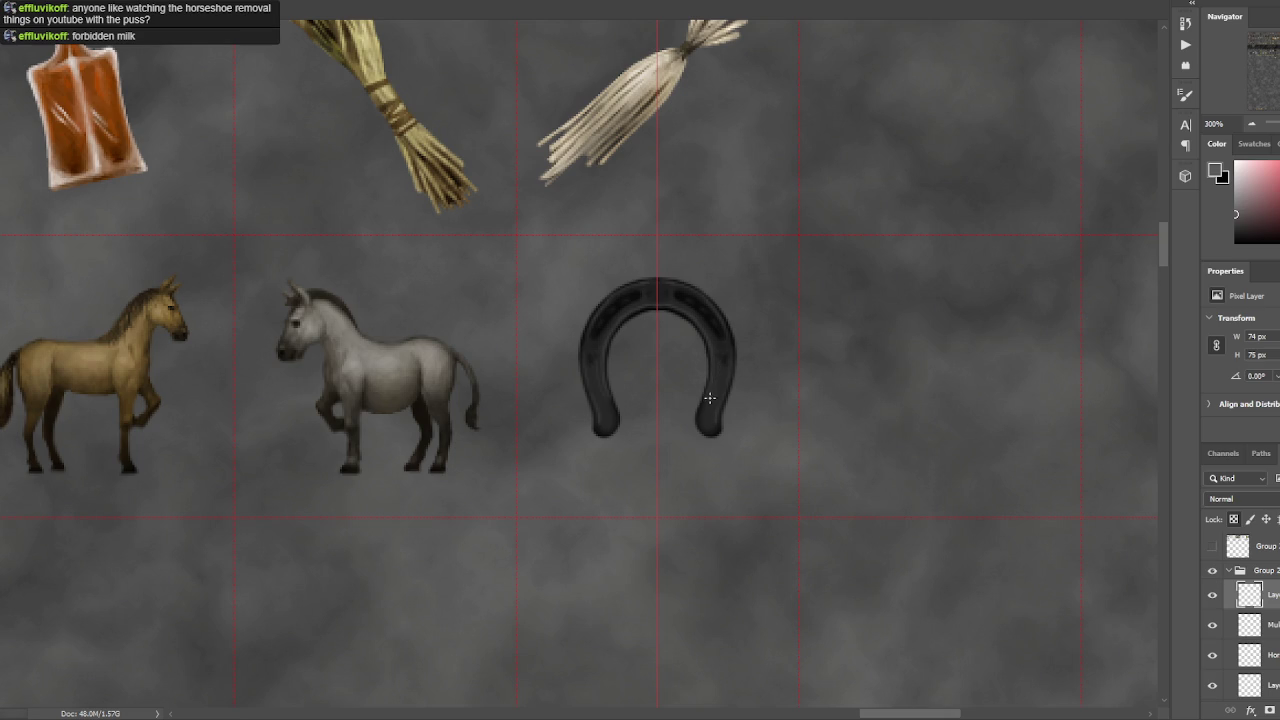
key("x")
left_click(676, 284, "alt")
left_click(678, 292, "alt")
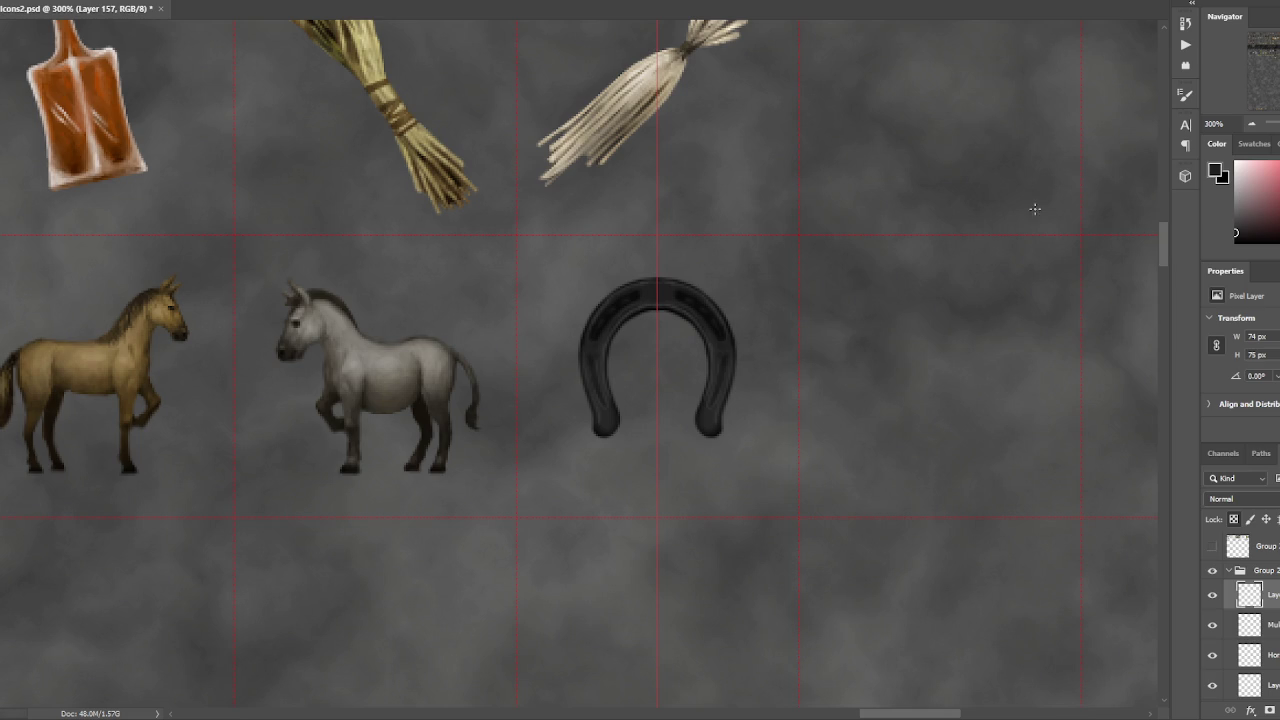
left_click(1237, 198)
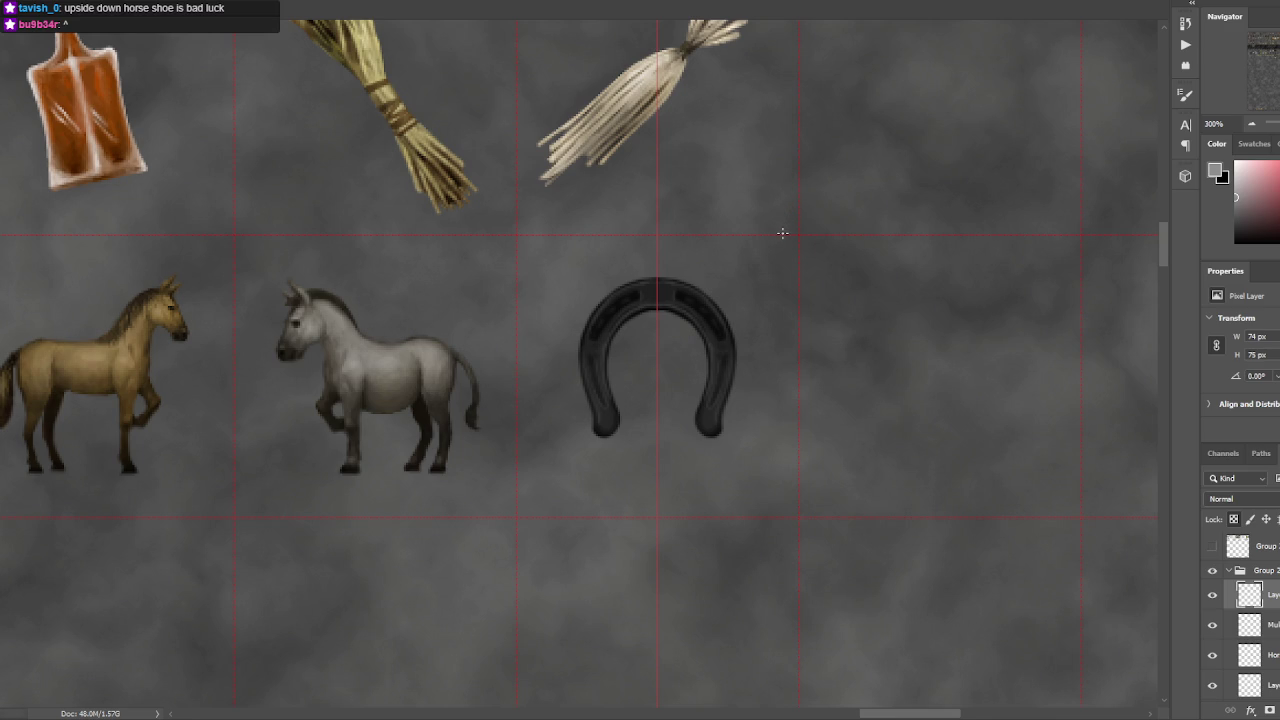
- Rotate the horseshoe 180° and toggle its layer to compare before and after
key("ctrl+t")
mouse_move(750, 452)
left_mouse_down()
mouse_move(606, 342)
mouse_move(617, 314)
left_mouse_up()
key("Return")
left_click_drag(752, 266, 760, 259)
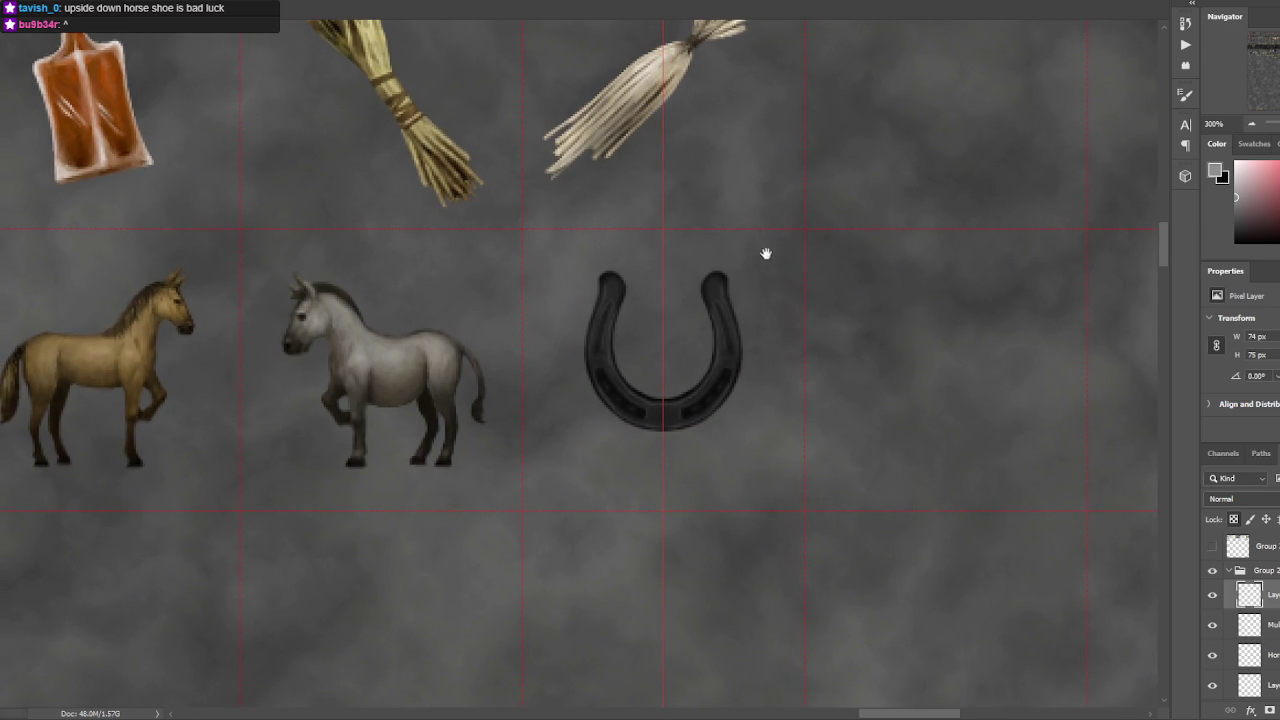
left_click(1213, 596)
left_click(1213, 596)
left_click(1213, 596)
- Sample greys from the horse and the horseshoe's arms and bottom
left_click(430, 336)
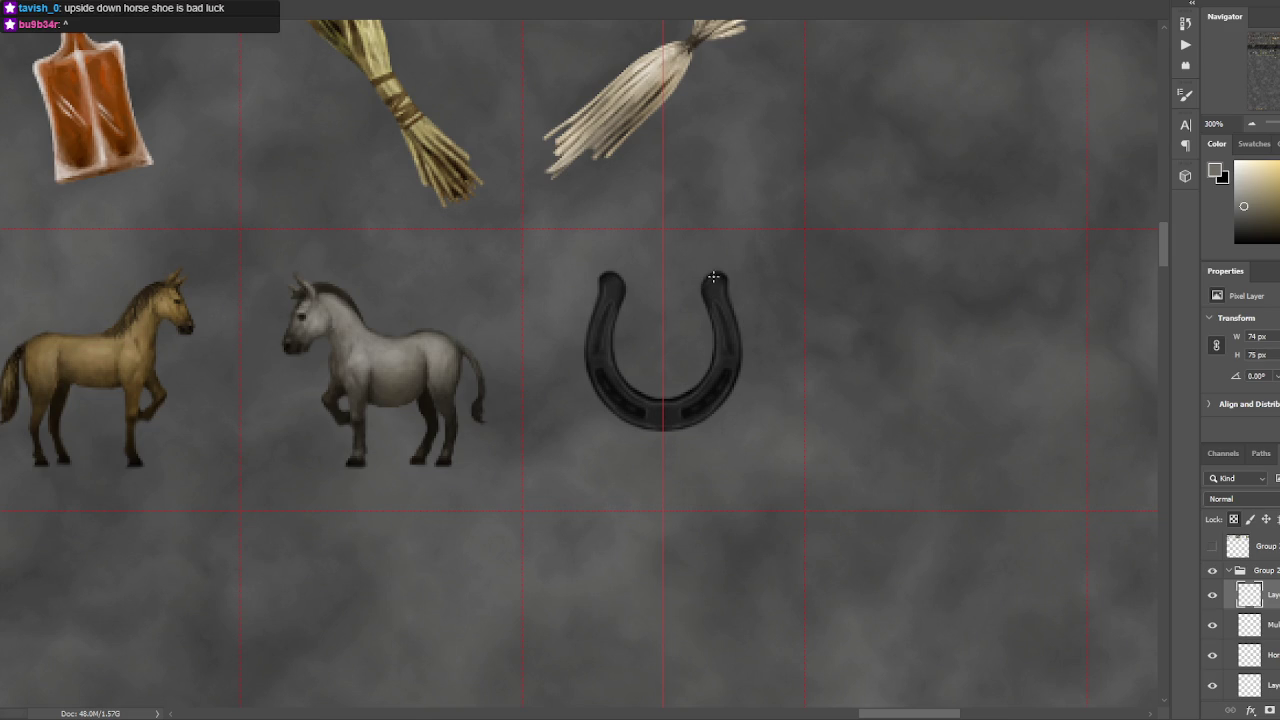
key("x")
left_click(721, 372, "alt")
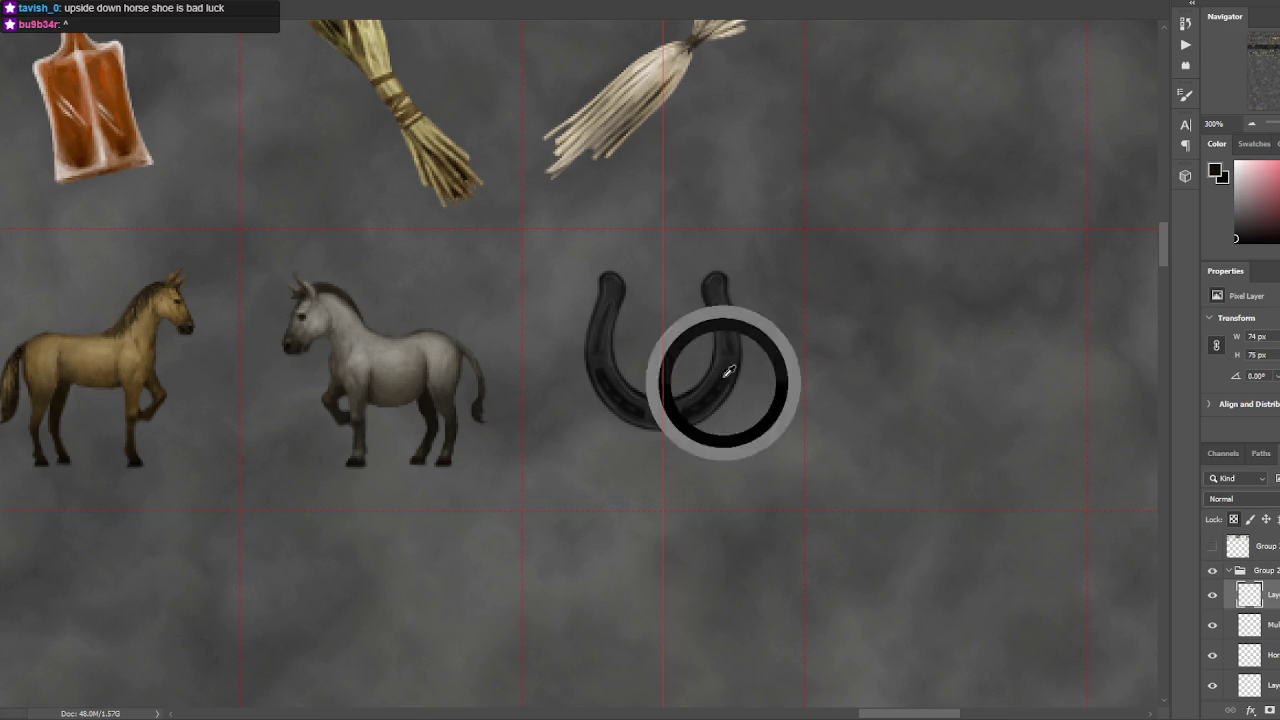
left_click(712, 314, "alt")
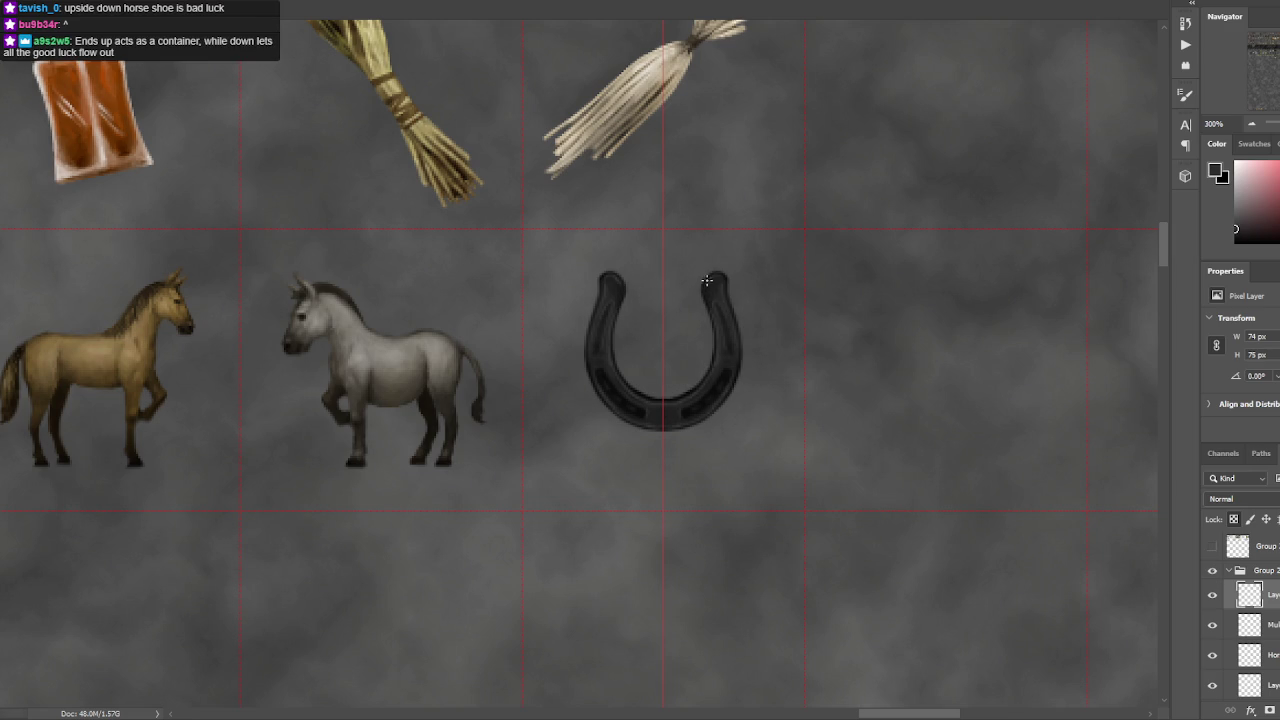
left_click(612, 292, "alt")
left_click(614, 310, "alt")
left_click(722, 288, "alt")
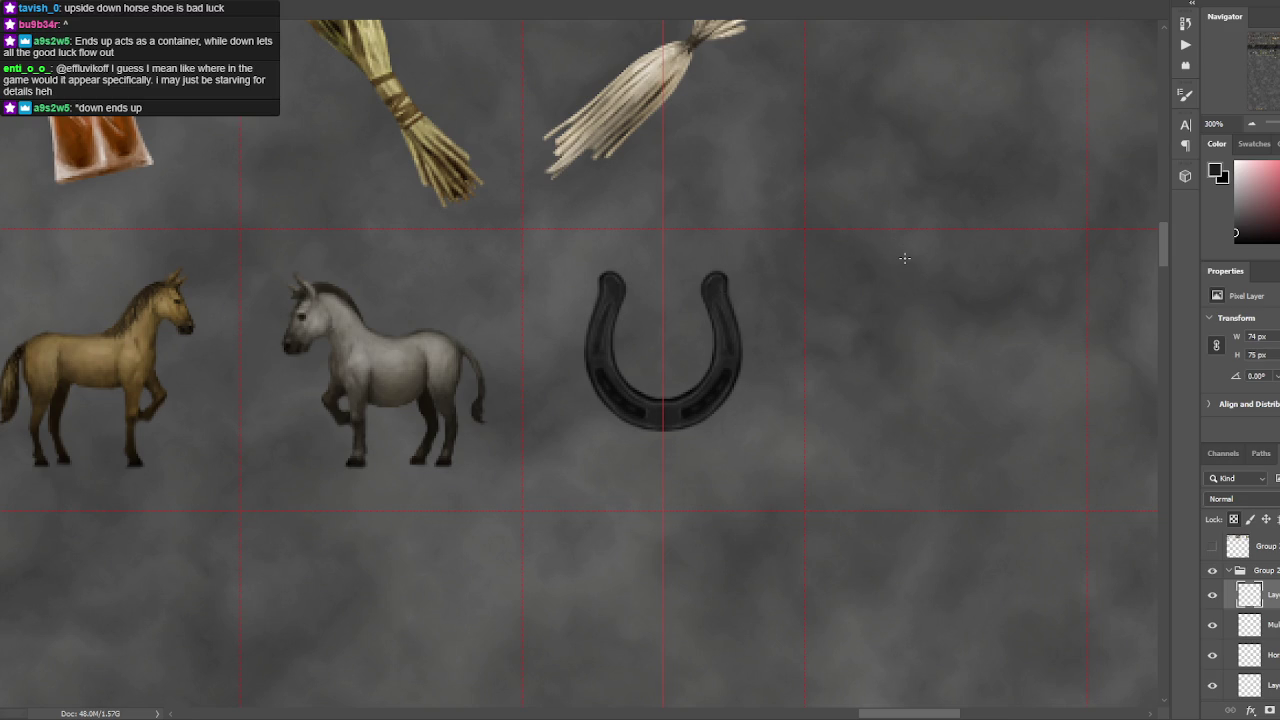
left_click(676, 398, "alt")
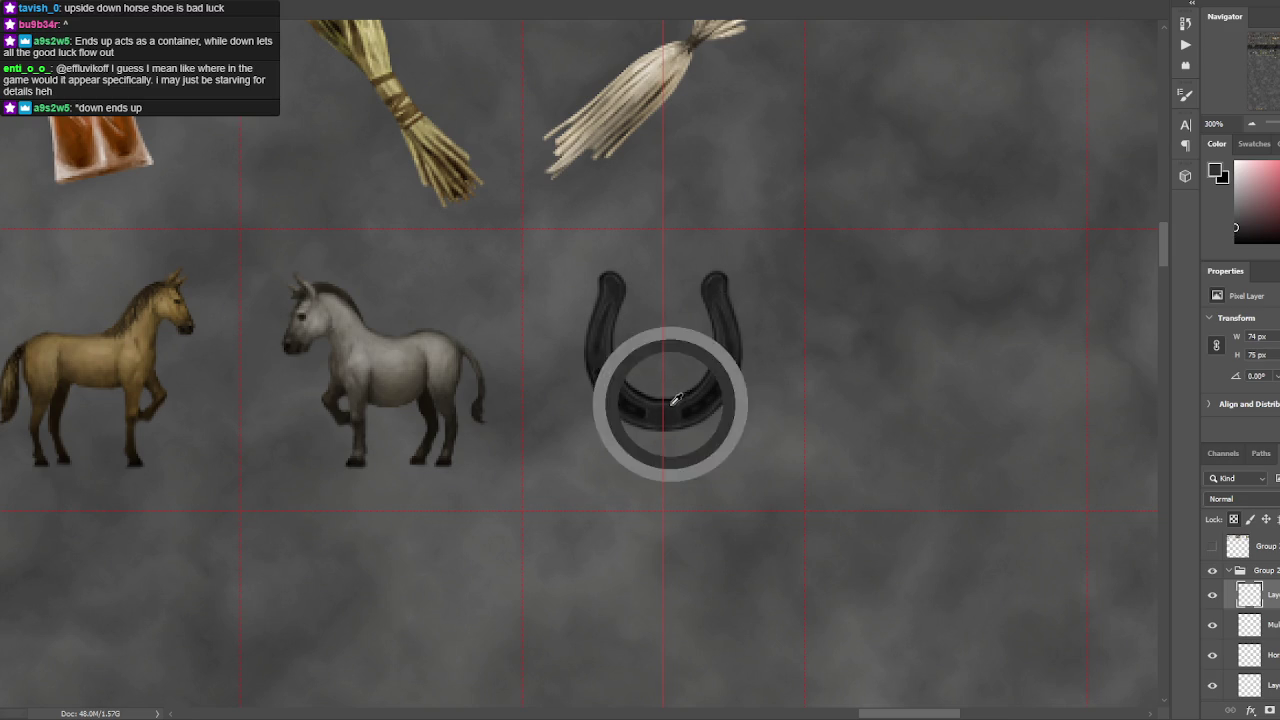
left_click(680, 398, "alt")
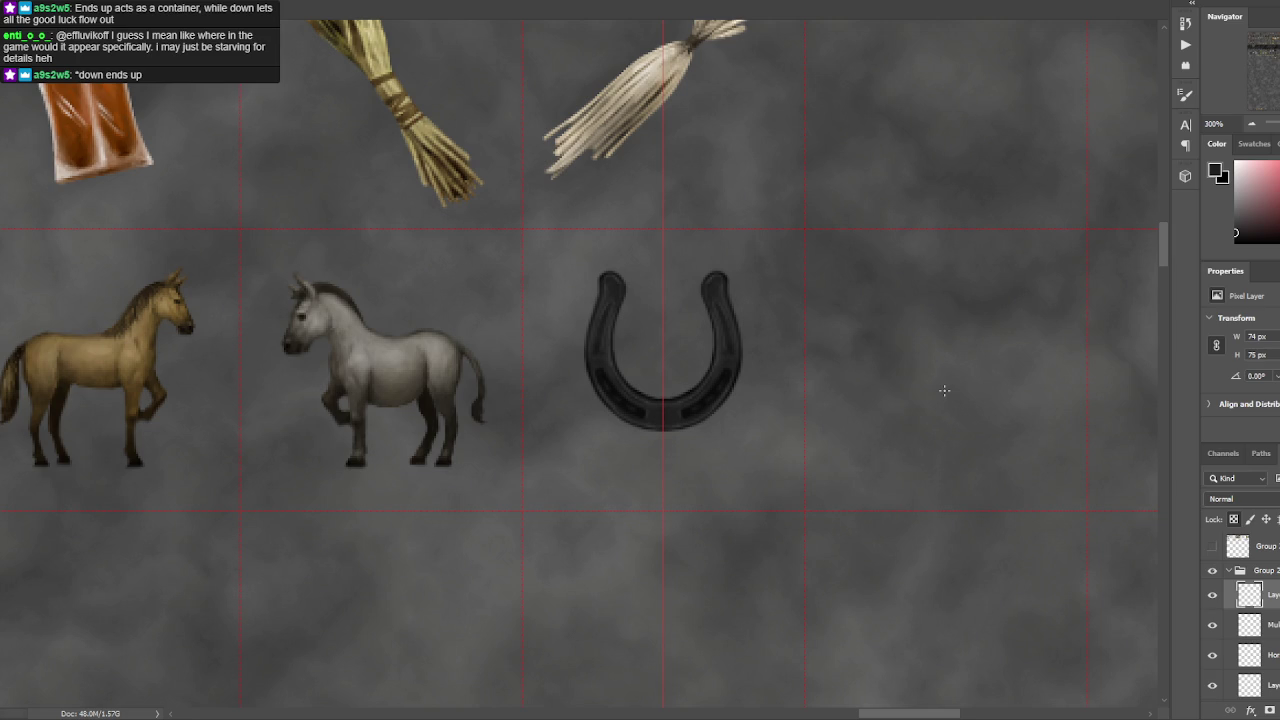
- Sample more tones around the horseshoe's right arm
left_click(736, 338)
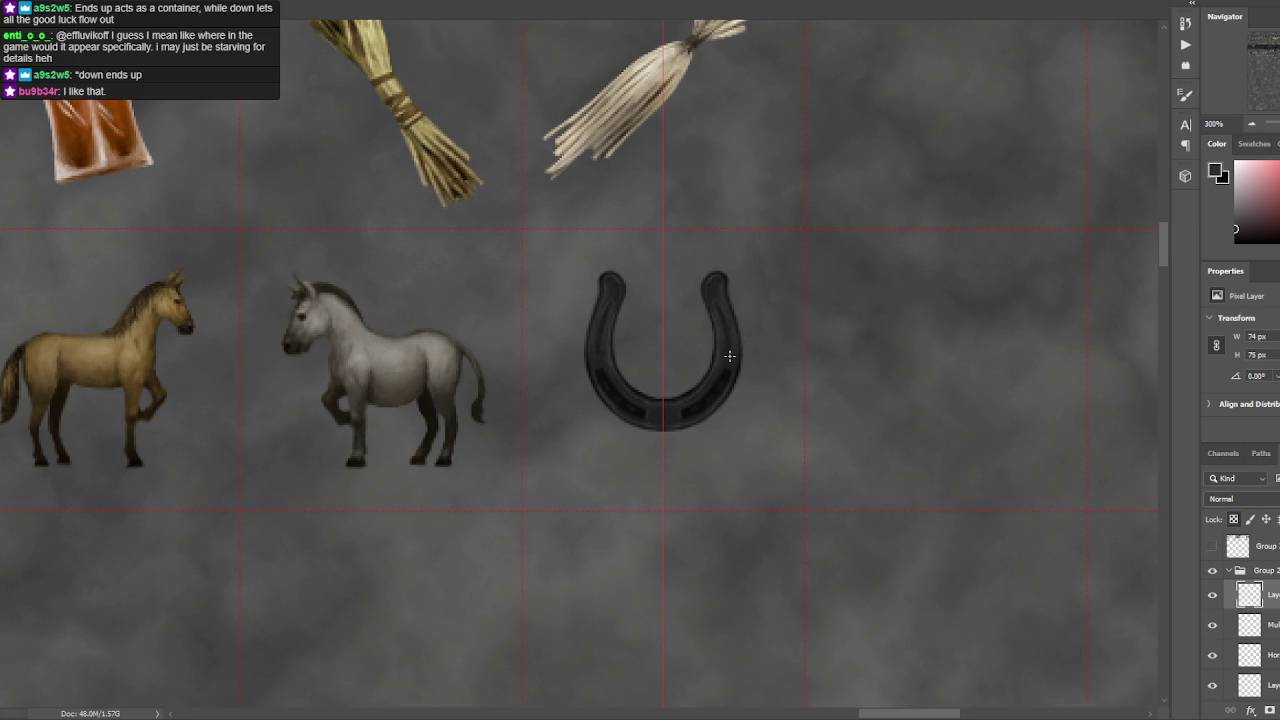
left_click(731, 338)
left_click(728, 326)
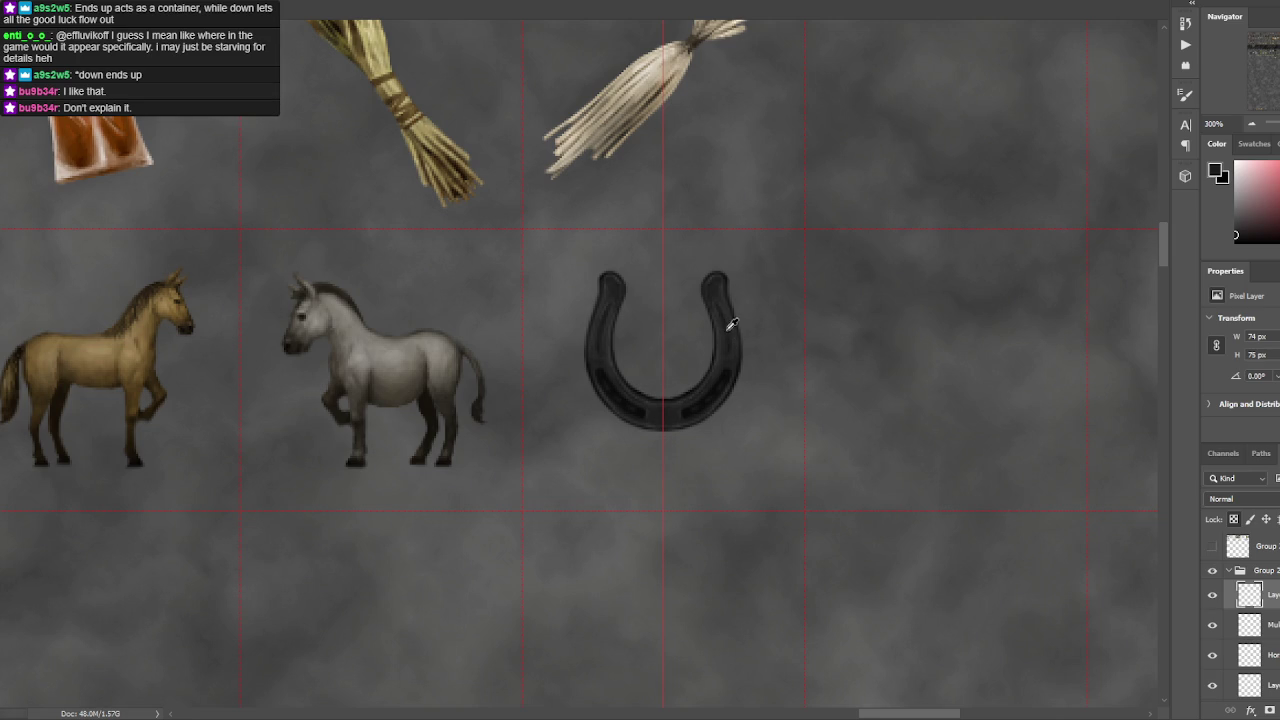
left_click(727, 346)
left_click(714, 295, "alt")
right_click(754, 64)
key("Escape")
- Skew the horseshoe's corners so it leans slightly, now about 77 by 69 px
left_click_drag(751, 314, 757, 292)
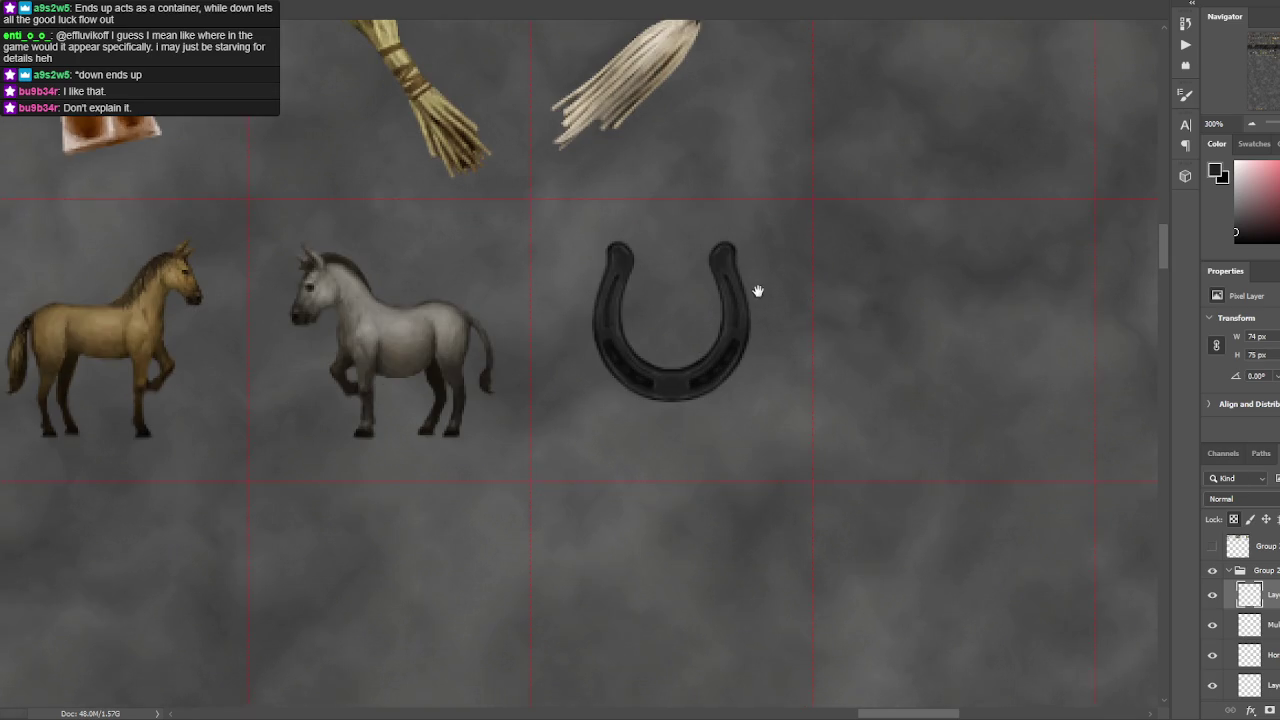
key("ctrl+t")
left_click_drag(753, 241, 738, 259)
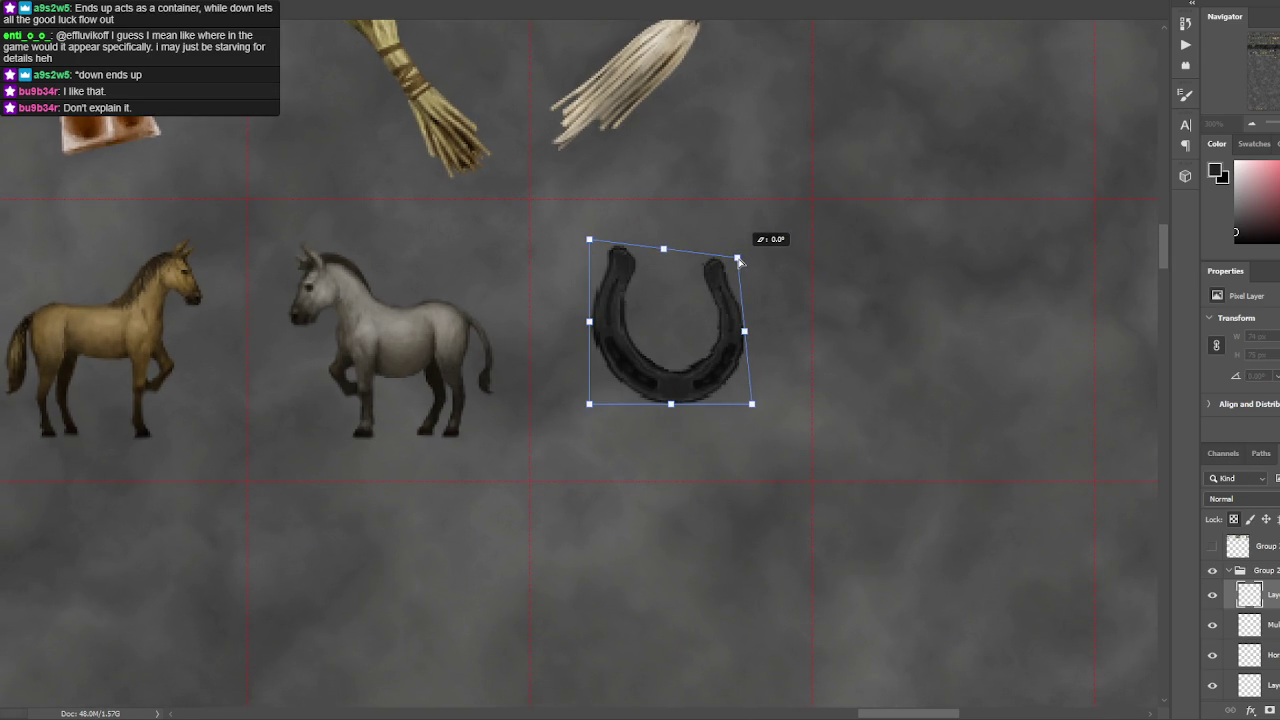
left_click_drag(590, 404, 602, 398)
mouse_move(752, 404)
left_mouse_down()
mouse_move(778, 404)
mouse_move(747, 392)
mouse_move(793, 380)
left_mouse_up()
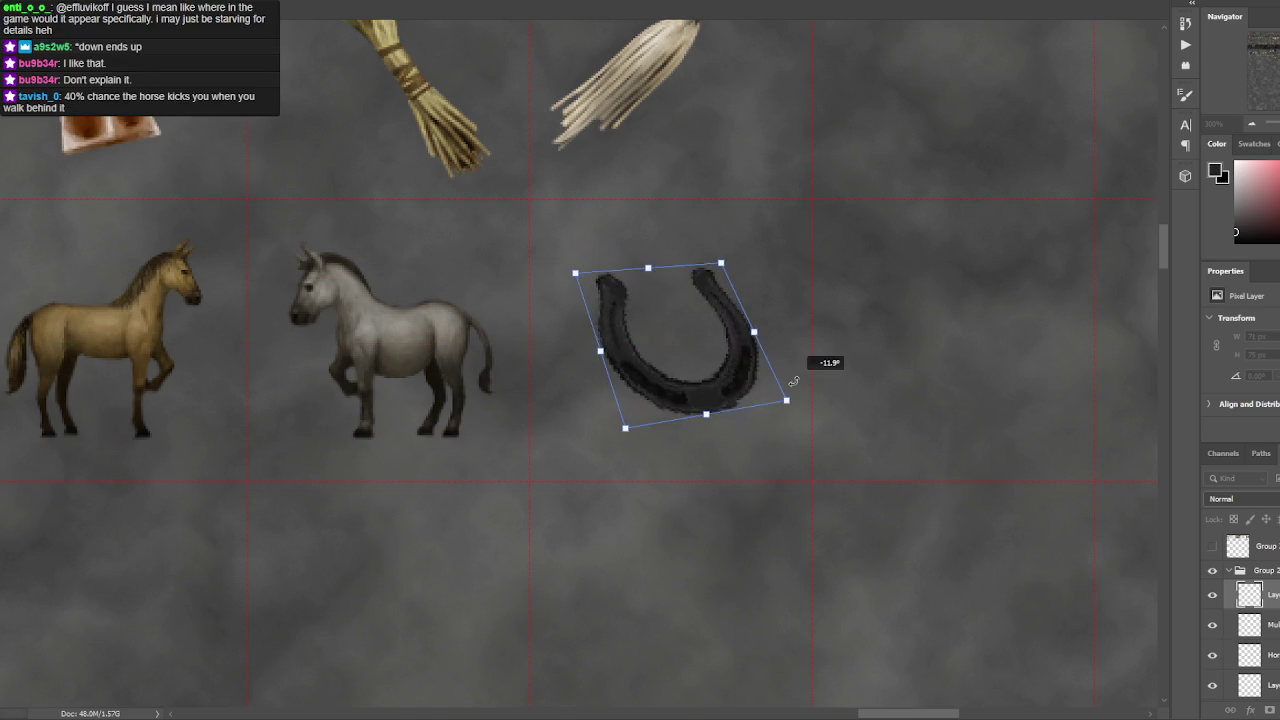
key("Escape")
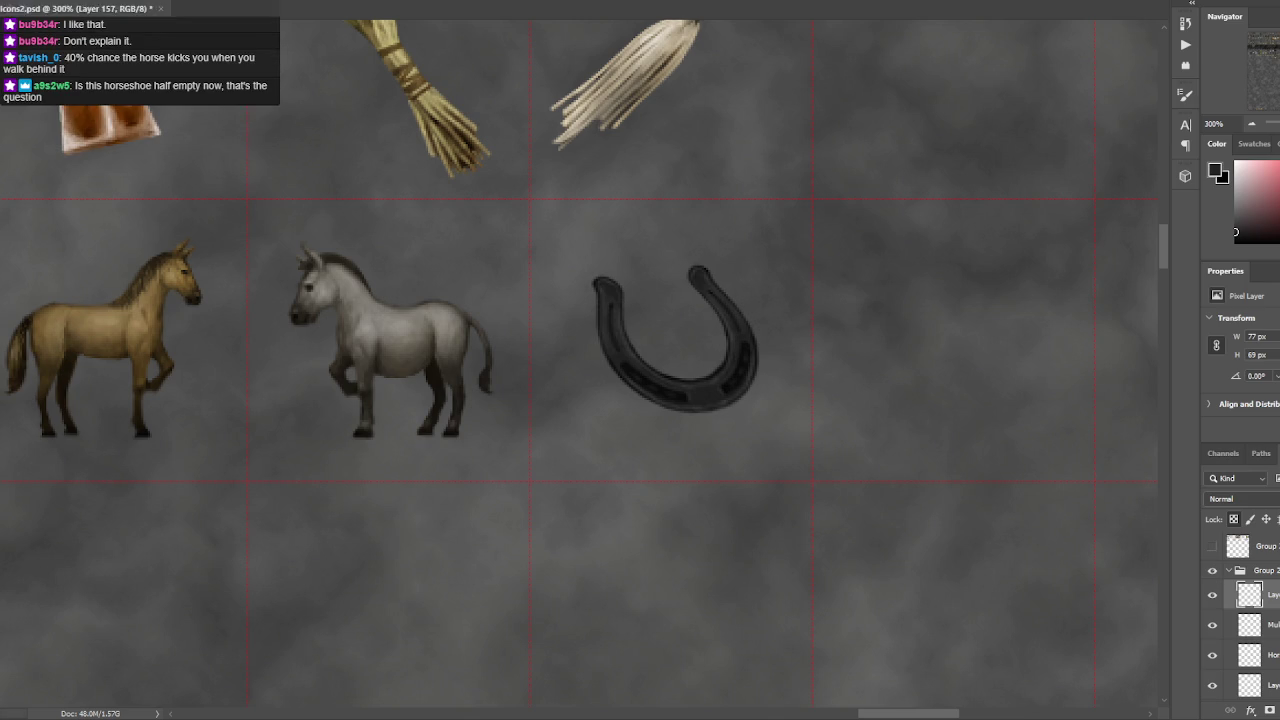
- Paint dark shading along the horseshoe's bottom on a new layer and merge it down
key("ctrl+j")
left_click_drag(680, 372, 741, 374)
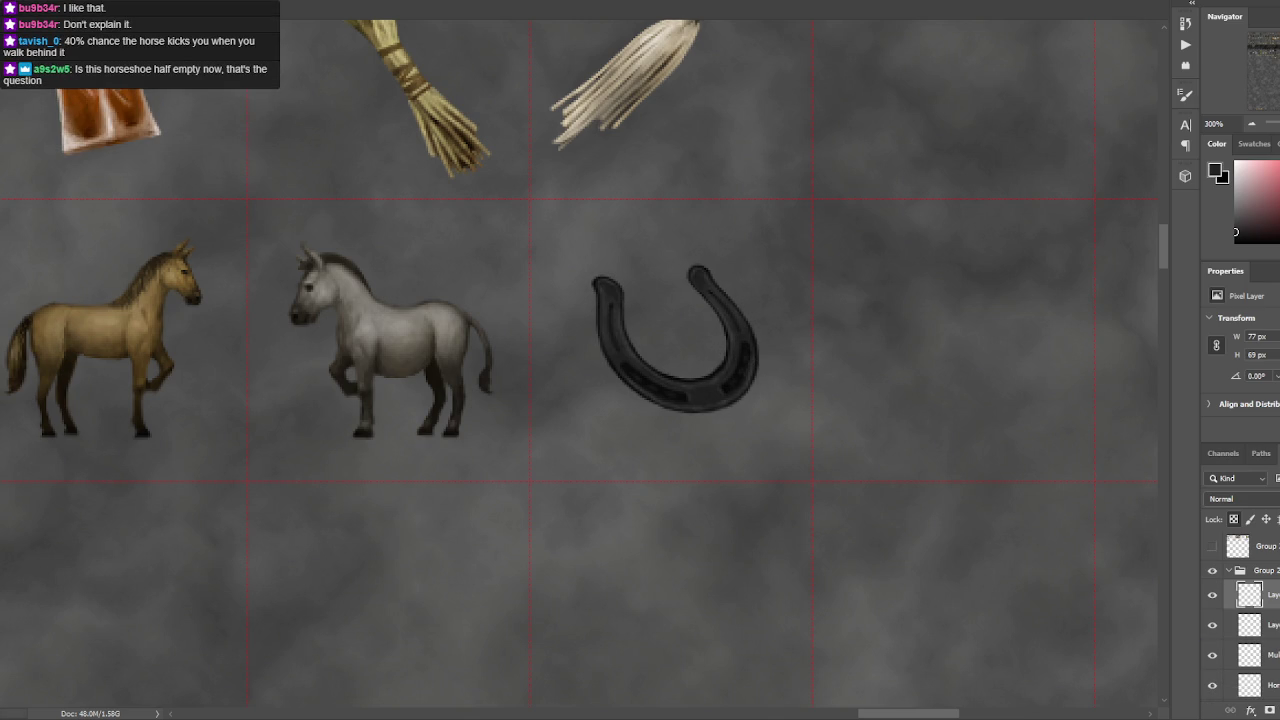
left_click_drag(700, 268, 650, 395)
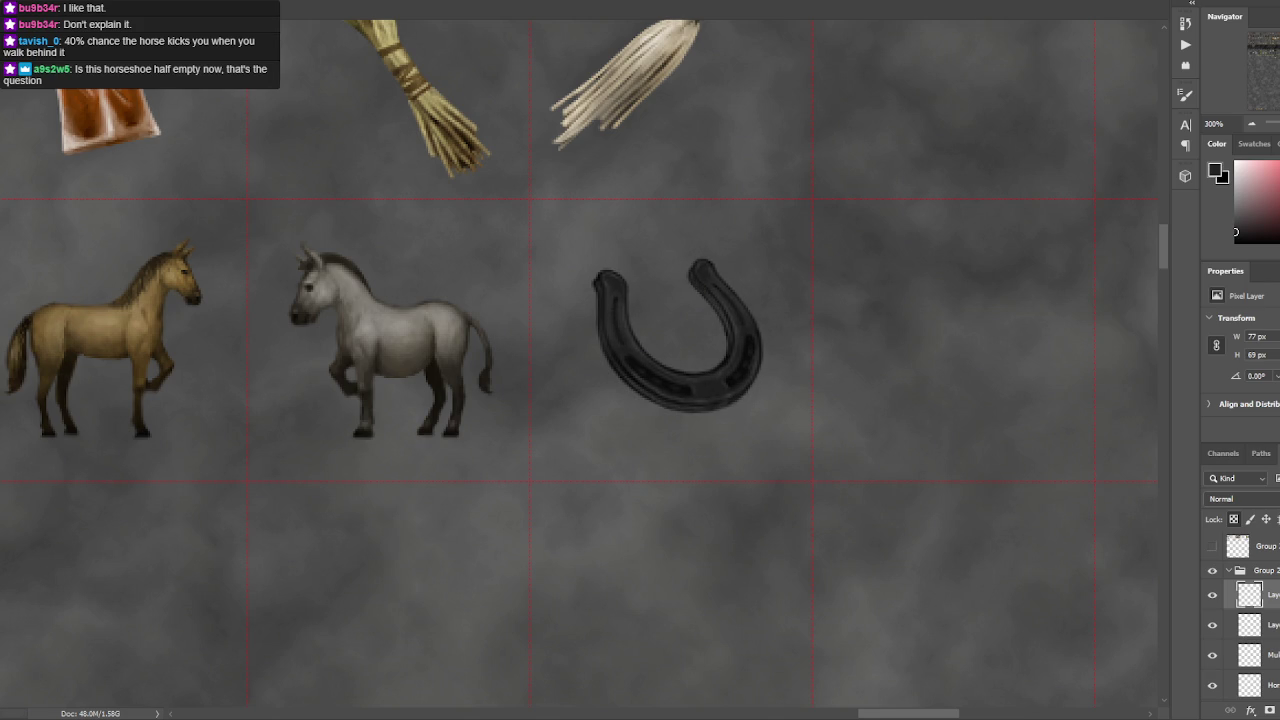
key("ctrl+z")
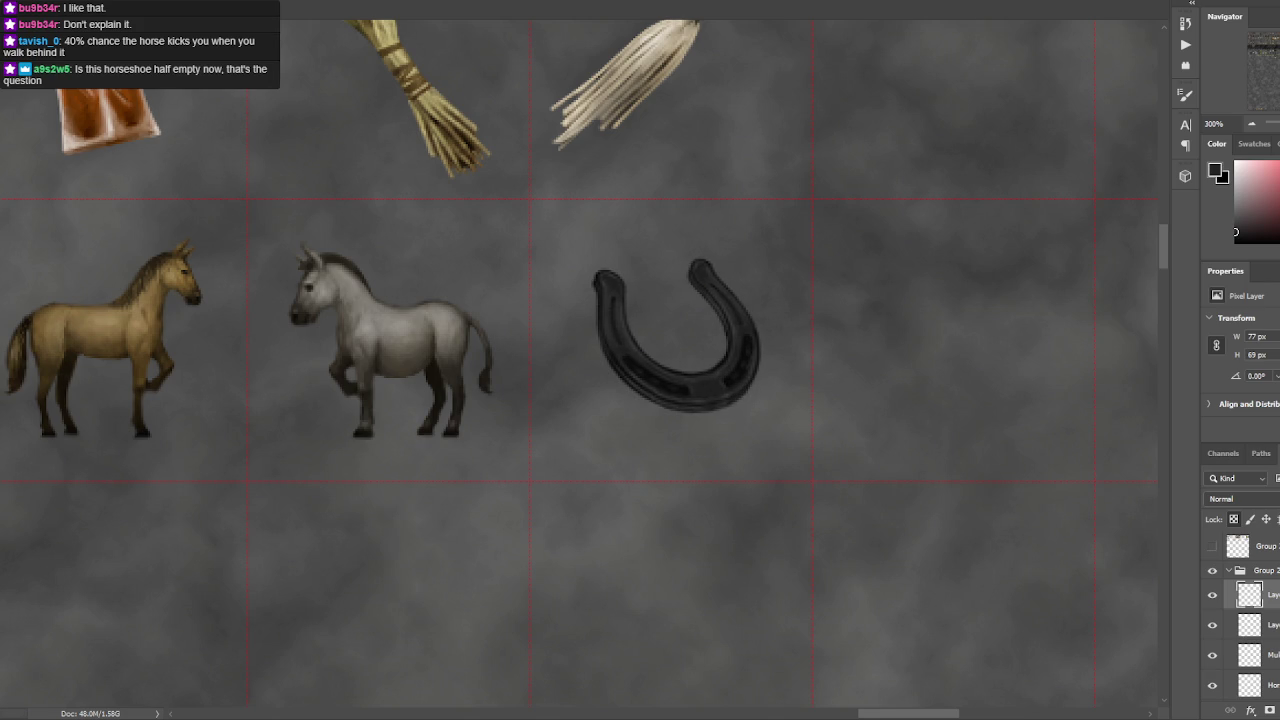
key("ctrl+shift+z")
key("ctrl+z")
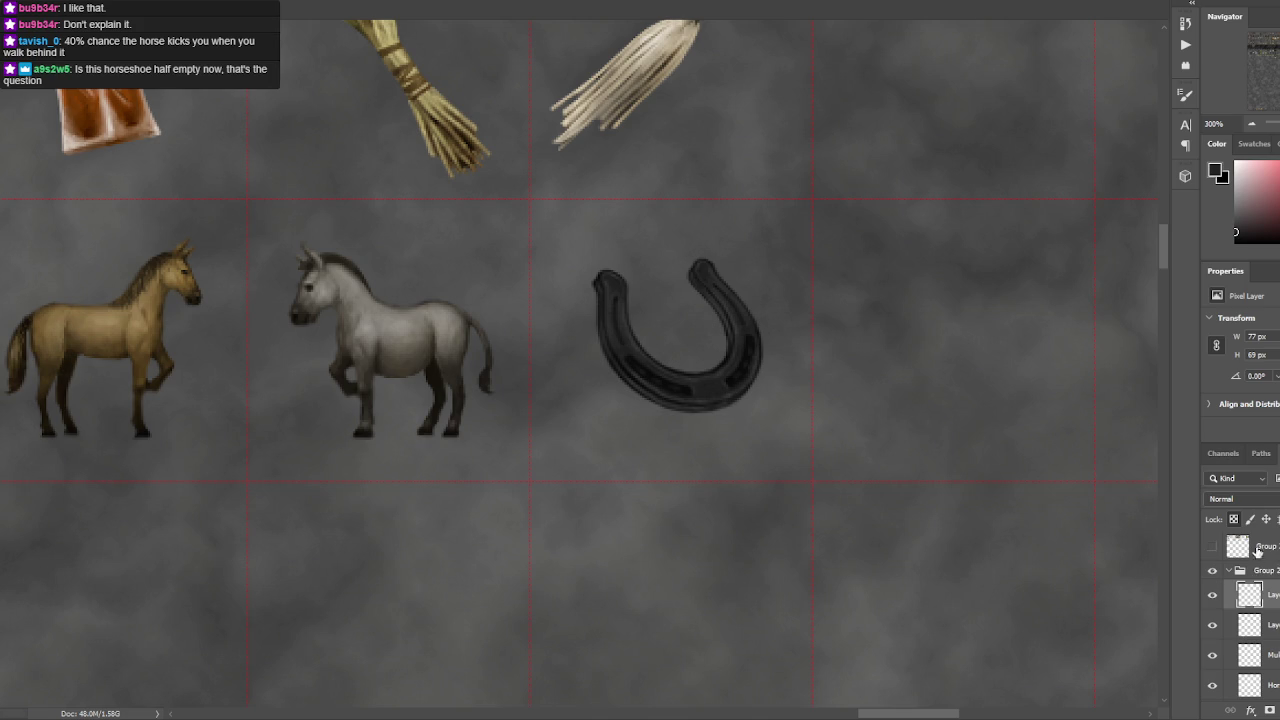
key("alt+bracketleft")
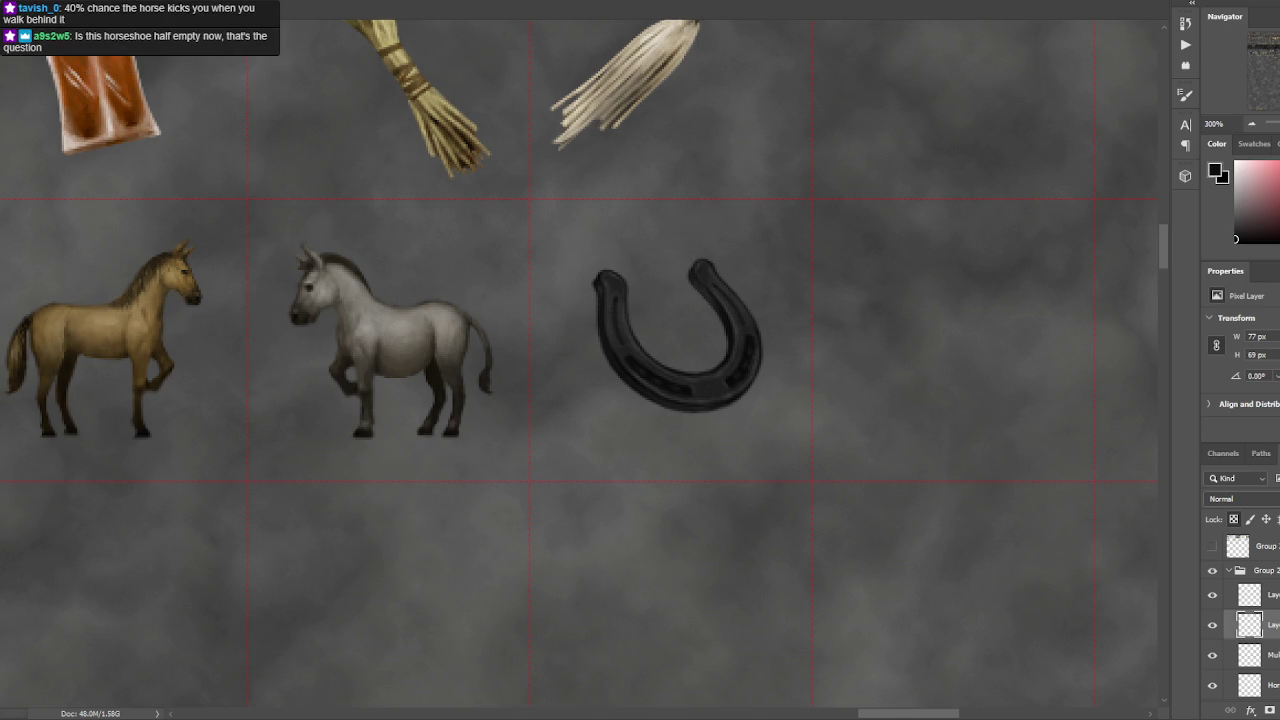
left_click(1268, 596)
right_click(1268, 596)
left_click(1240, 401)
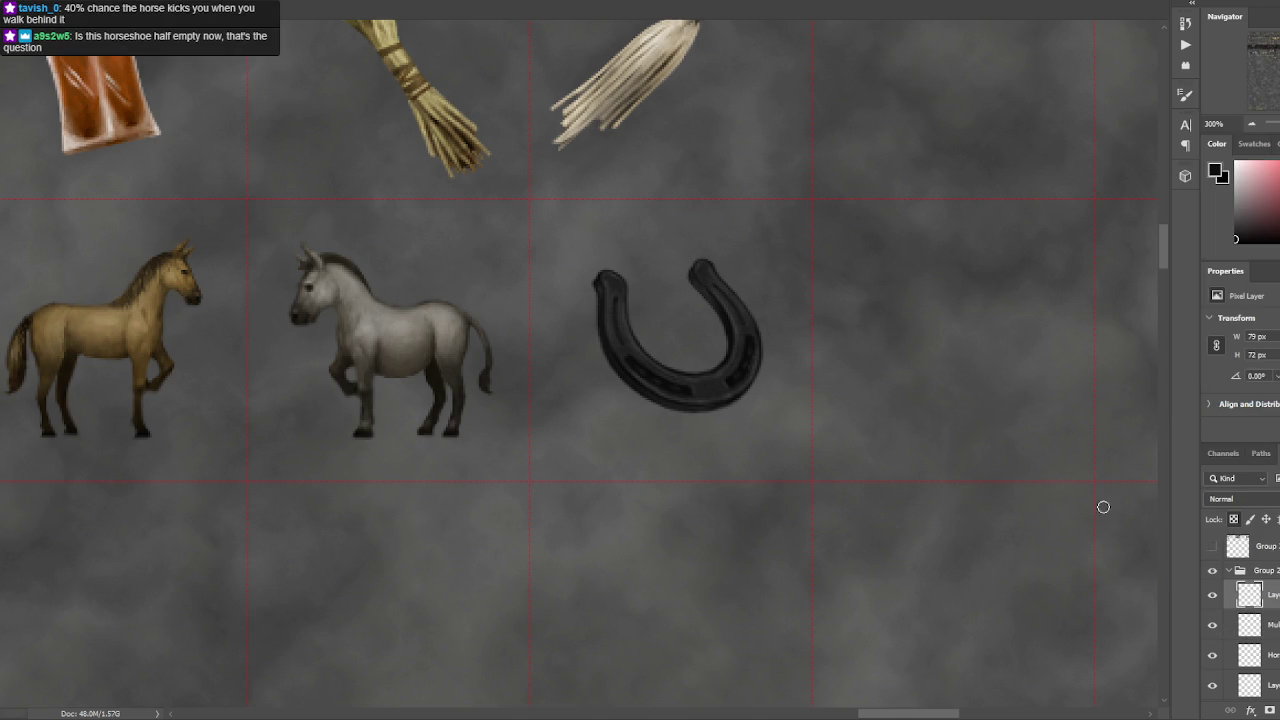
- Select and deselect the horseshoe's left and right tips, then check the sheet zoomed out
left_click_drag(598, 290, 590, 286)
key("ctrl+d")
left_click_drag(684, 272, 680, 286)
key("ctrl+d")
left_click_drag(598, 268, 592, 292)
key("ctrl+d")
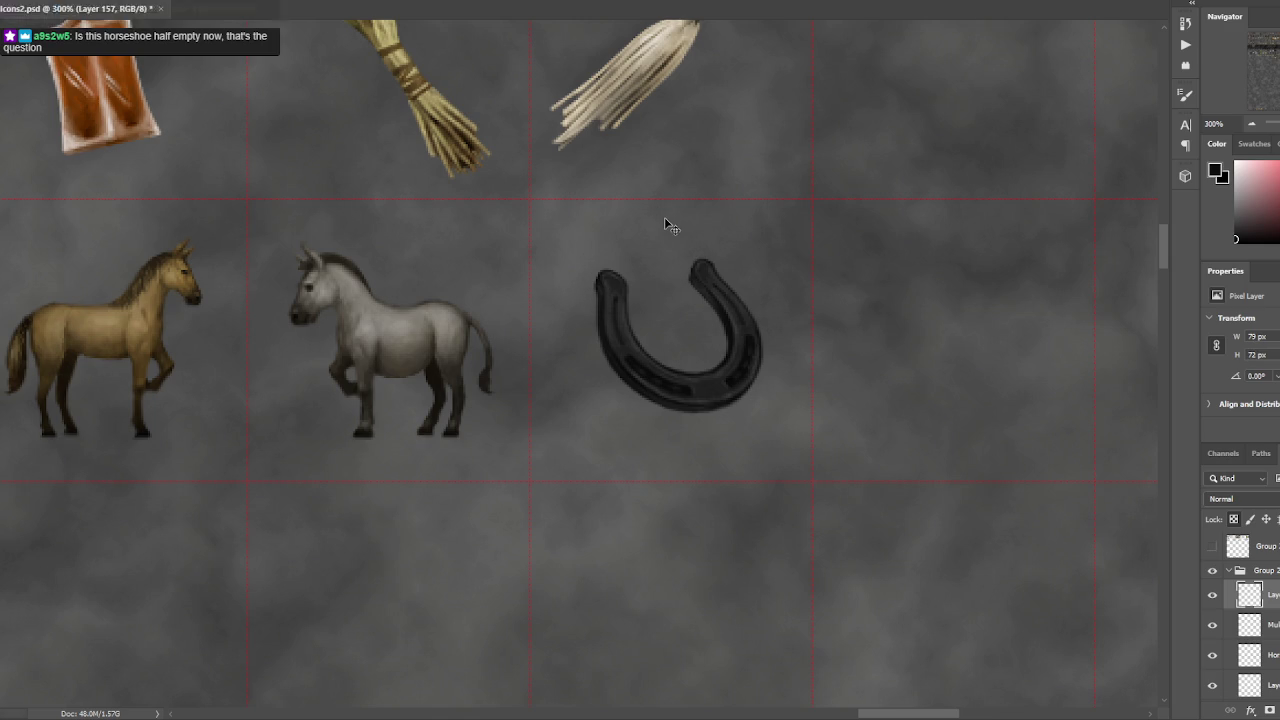
key("ctrl+minus")
key("ctrl+minus")
key("ctrl+plus")
key("ctrl+plus")
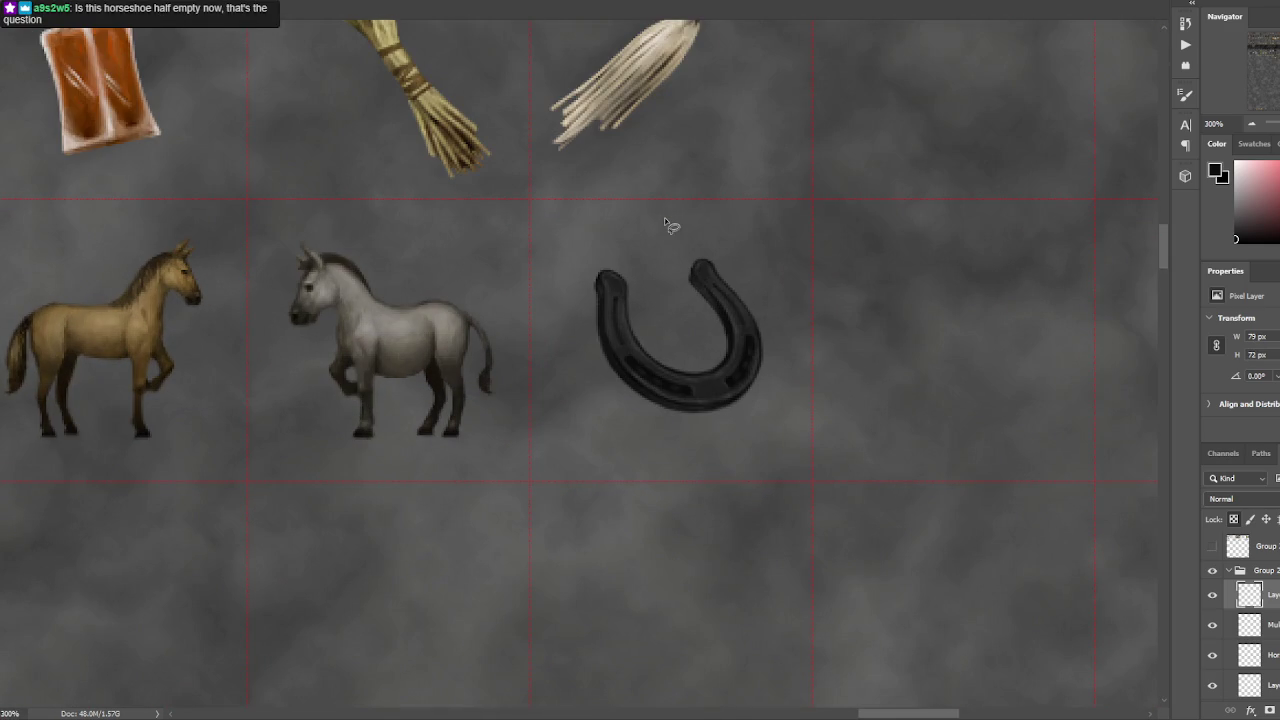
key("ctrl+plus")
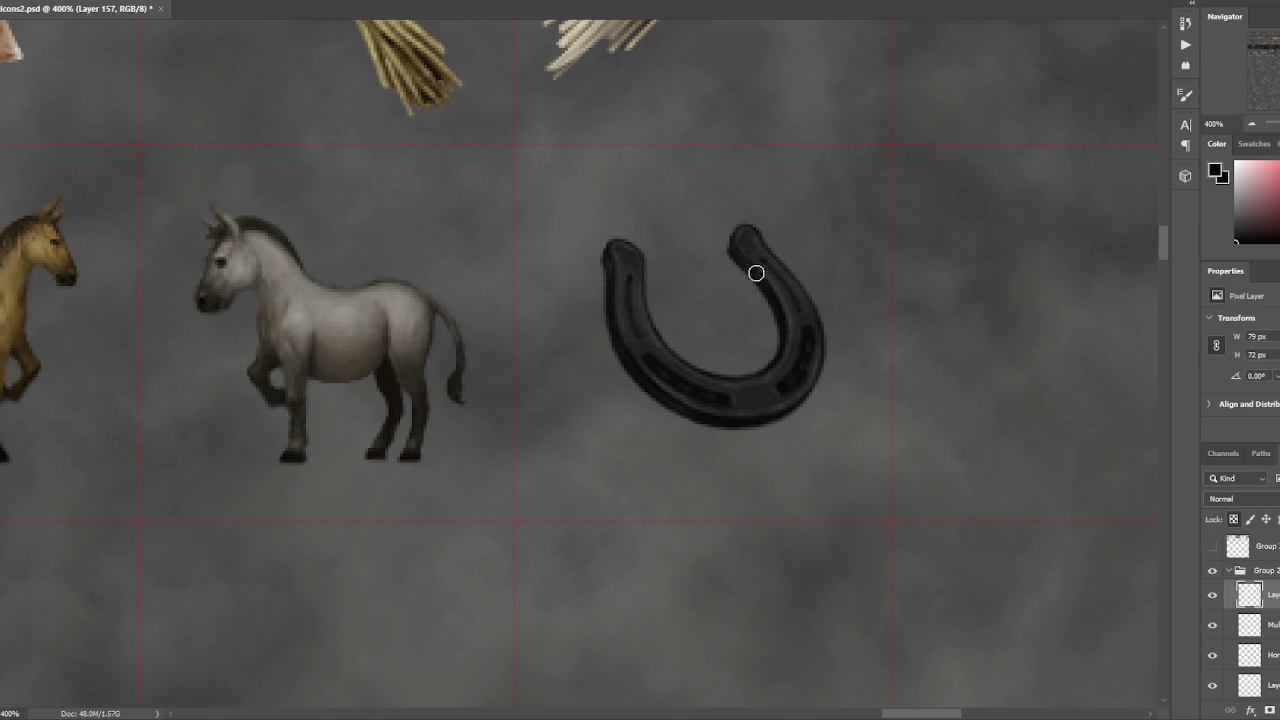
key("ctrl+minus")
key("bracketright")
key("bracketright")
key("bracketright")
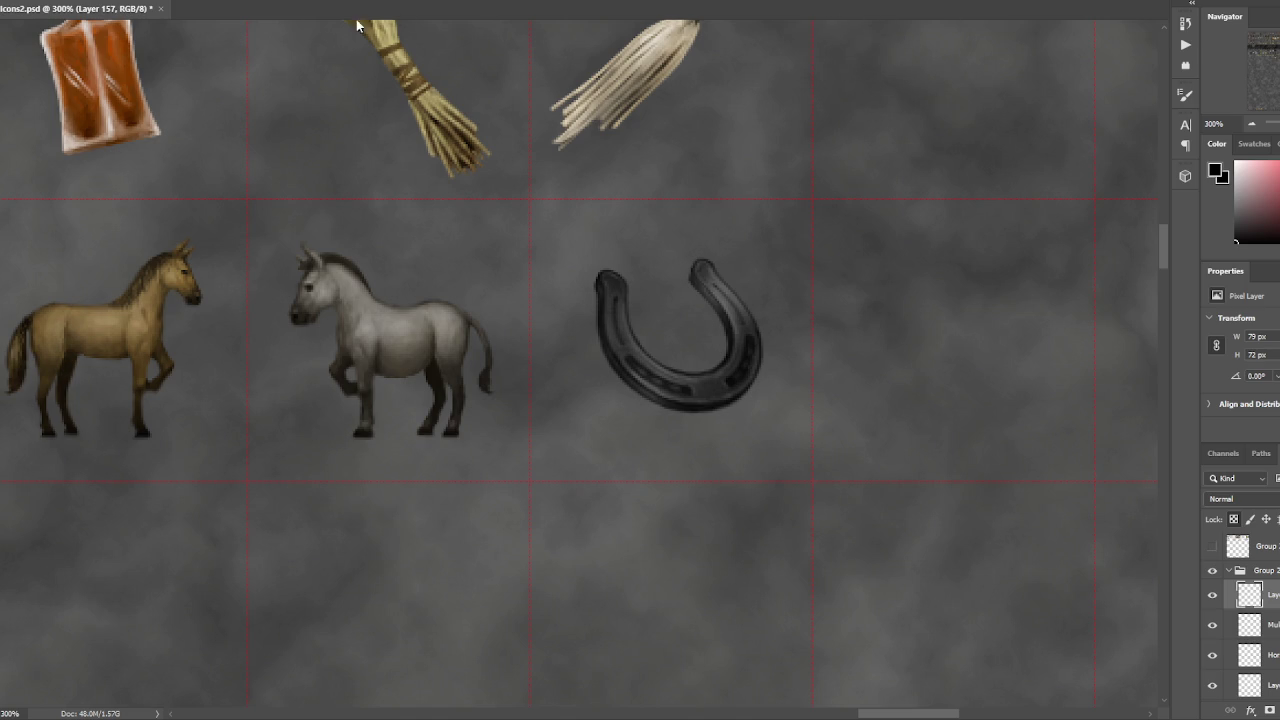
right_click(249, 172)
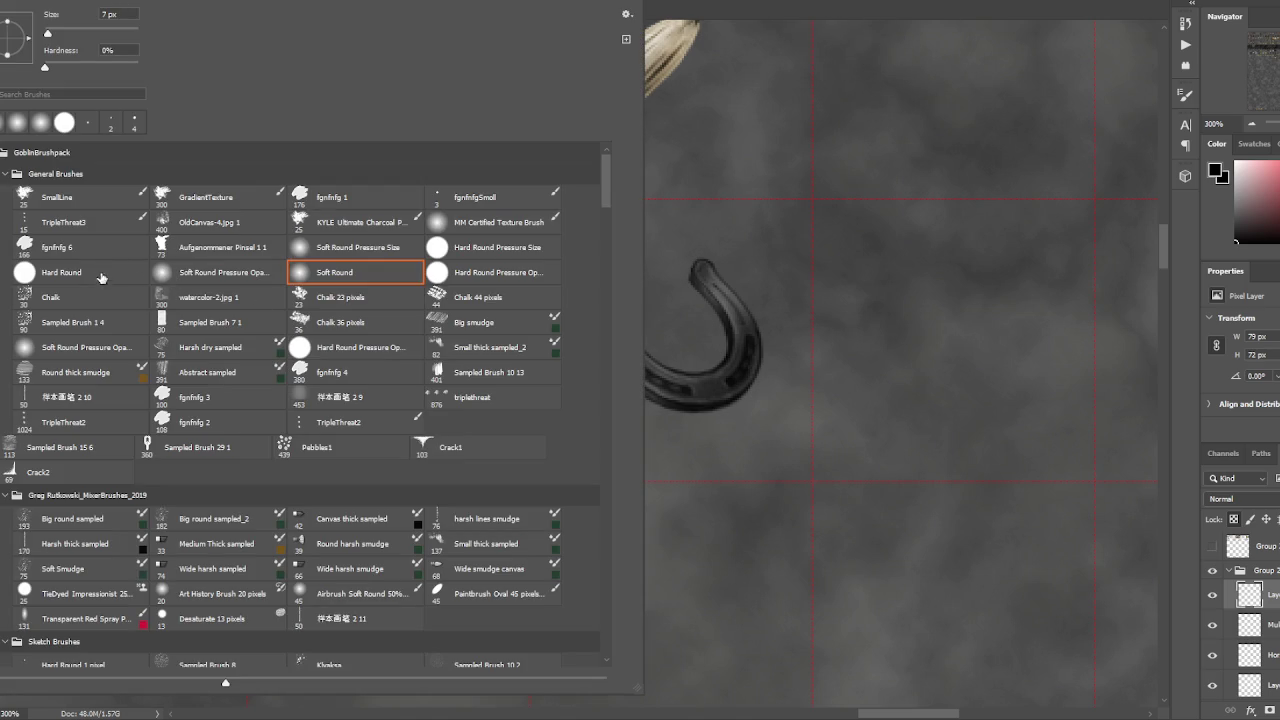
- Lighten both horseshoe arms with a white Soft Round Pressure Opacity brush
left_click(243, 280)
key("Escape")
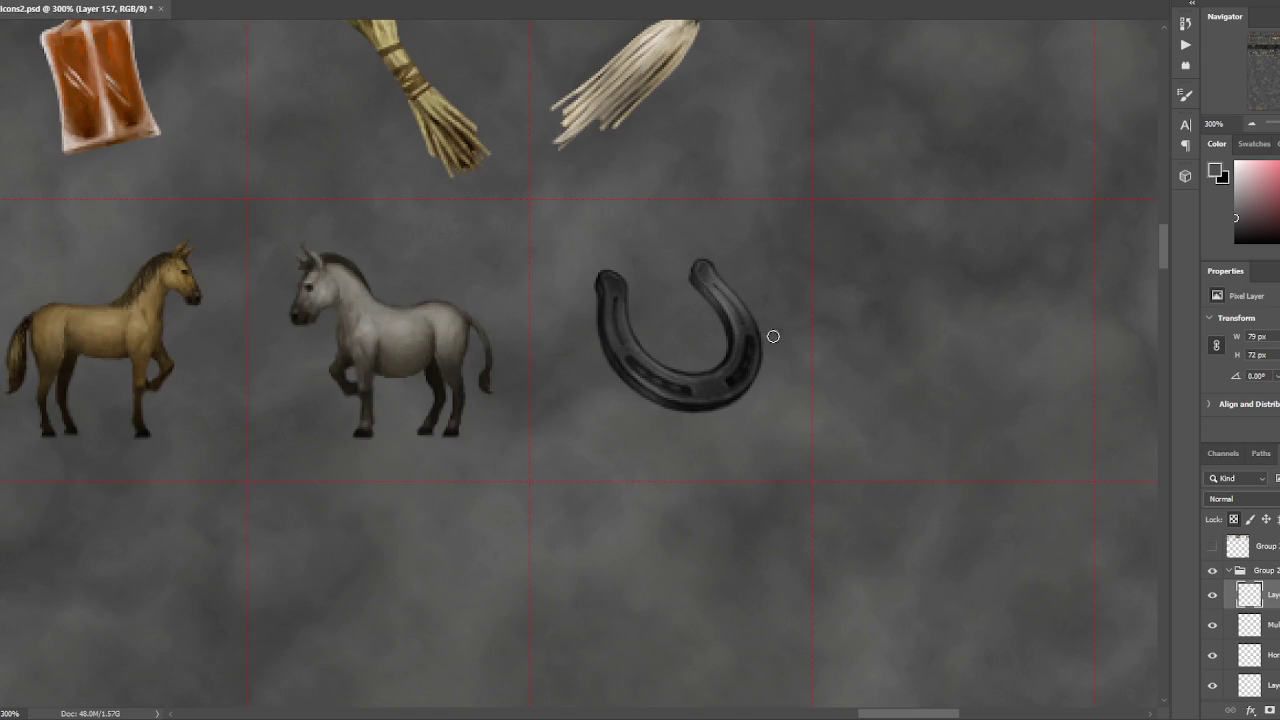
key("d")
key("x")
left_click_drag(726, 271, 771, 349)
left_click_drag(714, 251, 702, 256)
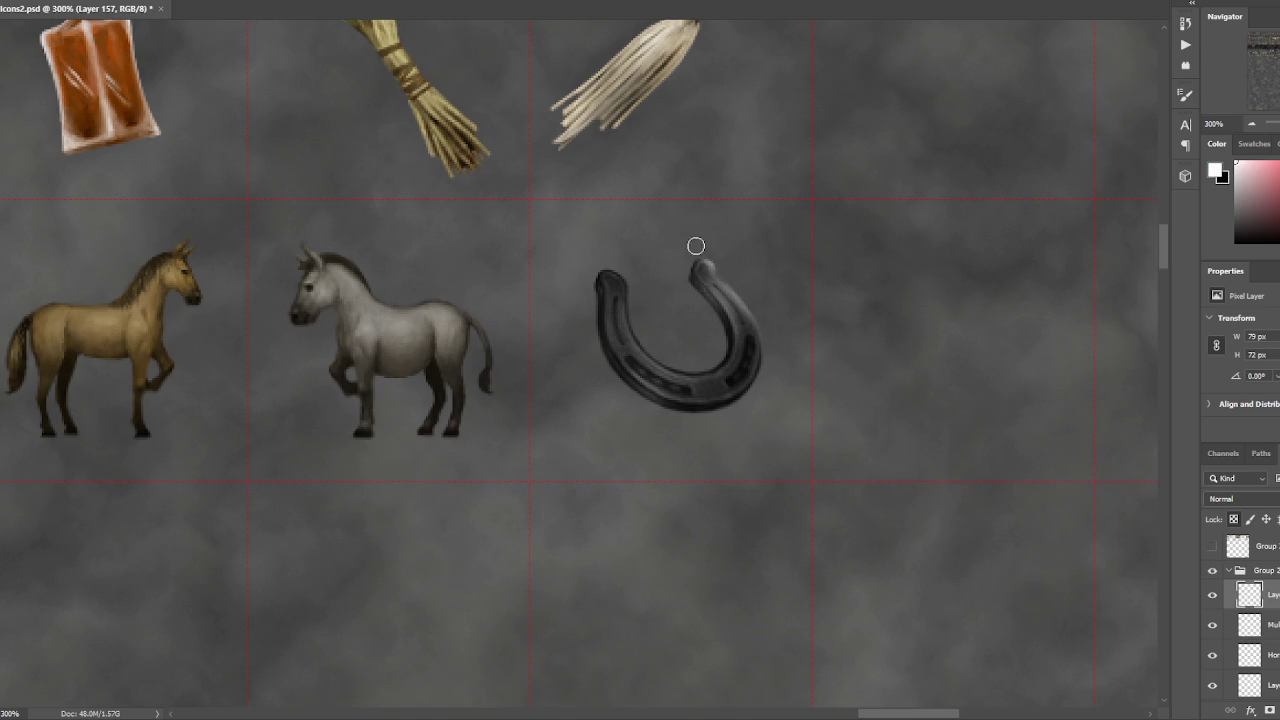
left_click_drag(586, 319, 594, 309)
- With a larger brush, lighten the horseshoe's lower-left outer edge
key("ctrl+minus")
key("ctrl+plus")
key("bracketright")
key("bracketright")
key("bracketright")
left_click_drag(617, 389, 672, 429)
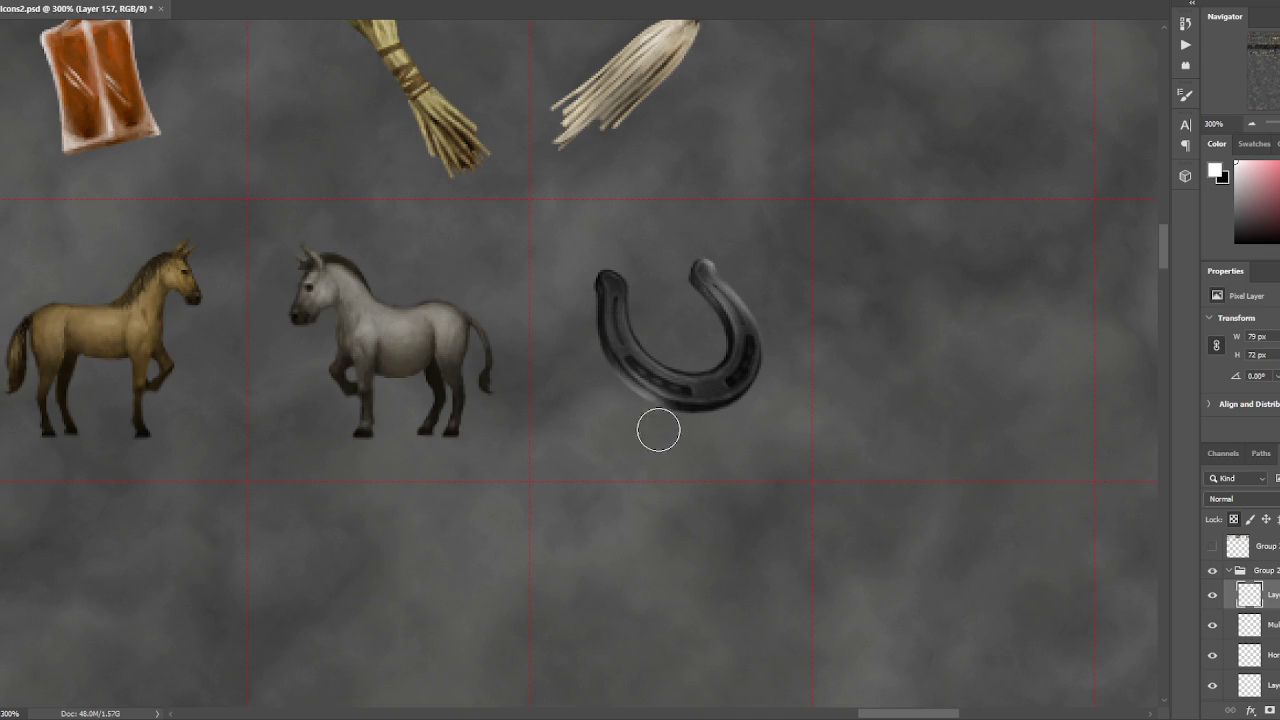
key("ctrl+minus")
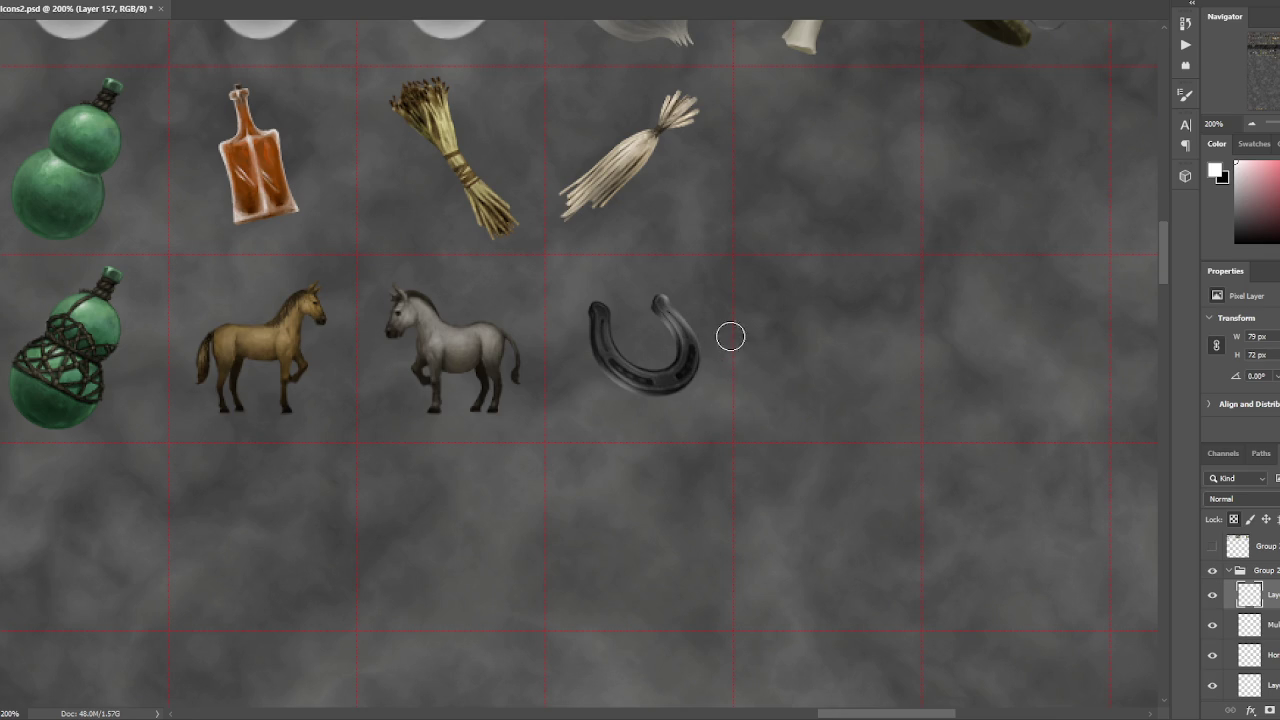
- Repaint the horseshoe's right tip in black with a resized large brush
key("bracketleft")
key("bracketleft")
key("ctrl+minus")
key("ctrl+plus")
key("x")
left_click(90, 5)
left_click(350, 203)
key("ctrl+plus")
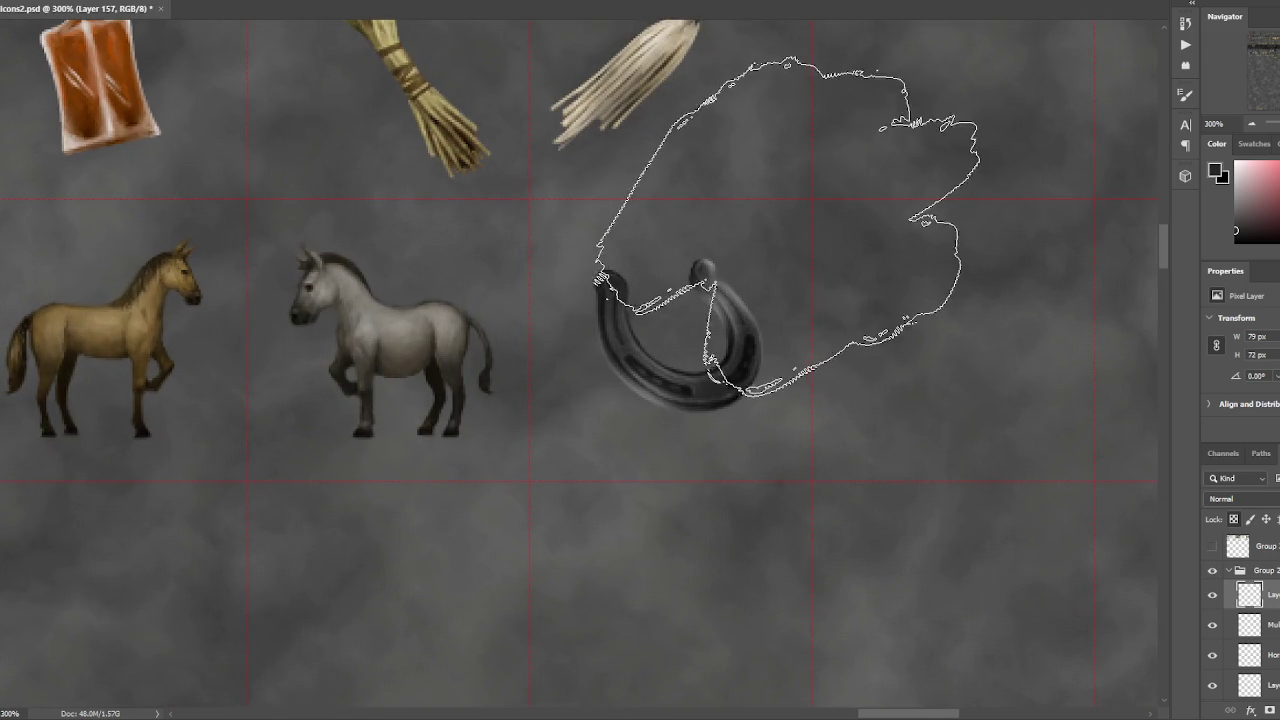
key("bracketleft")
key("bracketleft")
key("bracketleft")
key("bracketleft")
key("bracketleft")
left_click_drag(707, 268, 706, 282)
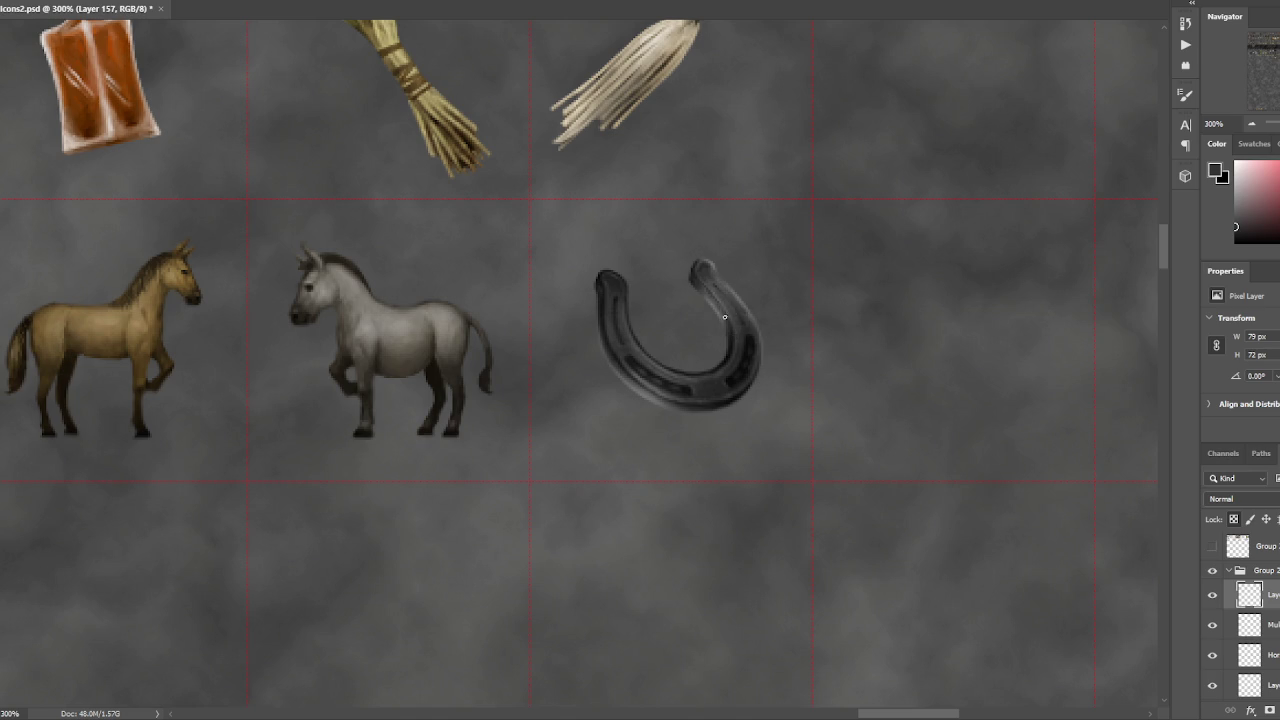
- Sample a light grey from the horseshoe and paint a thin highlight along its inner edge
left_click(729, 337, "alt")
left_click(735, 342, "alt")
left_click(715, 306, "alt")
left_click(604, 282, "alt")
left_click(601, 280, "alt")
left_click(602, 278, "alt")
left_click(670, 392, "alt")
mouse_move(722, 320)
left_mouse_down()
mouse_move(698, 380)
mouse_move(680, 376)
left_mouse_up()
- Clear a small selection inside the horseshoe and check the icon at its real size
left_click_drag(660, 318, 665, 320)
key("ctrl+d")
key("ctrl+minus")
key("ctrl+minus")
key("ctrl+plus")
key("ctrl+plus")
scroll(769, 276, "right", 1)
key("ctrl+minus")
key("ctrl+plus")
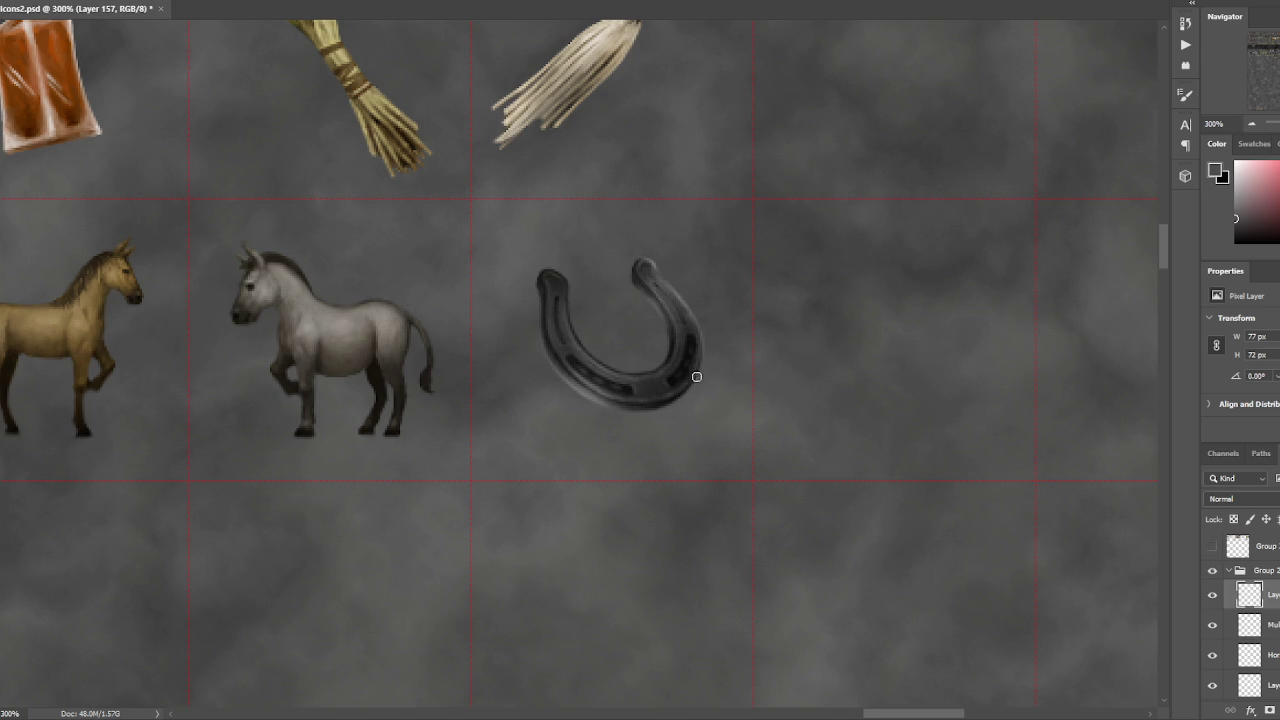
- Apply Levels to the horseshoe with black input 11 and midtones 1.19
key("ctrl+l")
left_click_drag(786, 371, 793, 372)
left_click_drag(880, 370, 864, 371)
left_click_drag(970, 371, 955, 372)
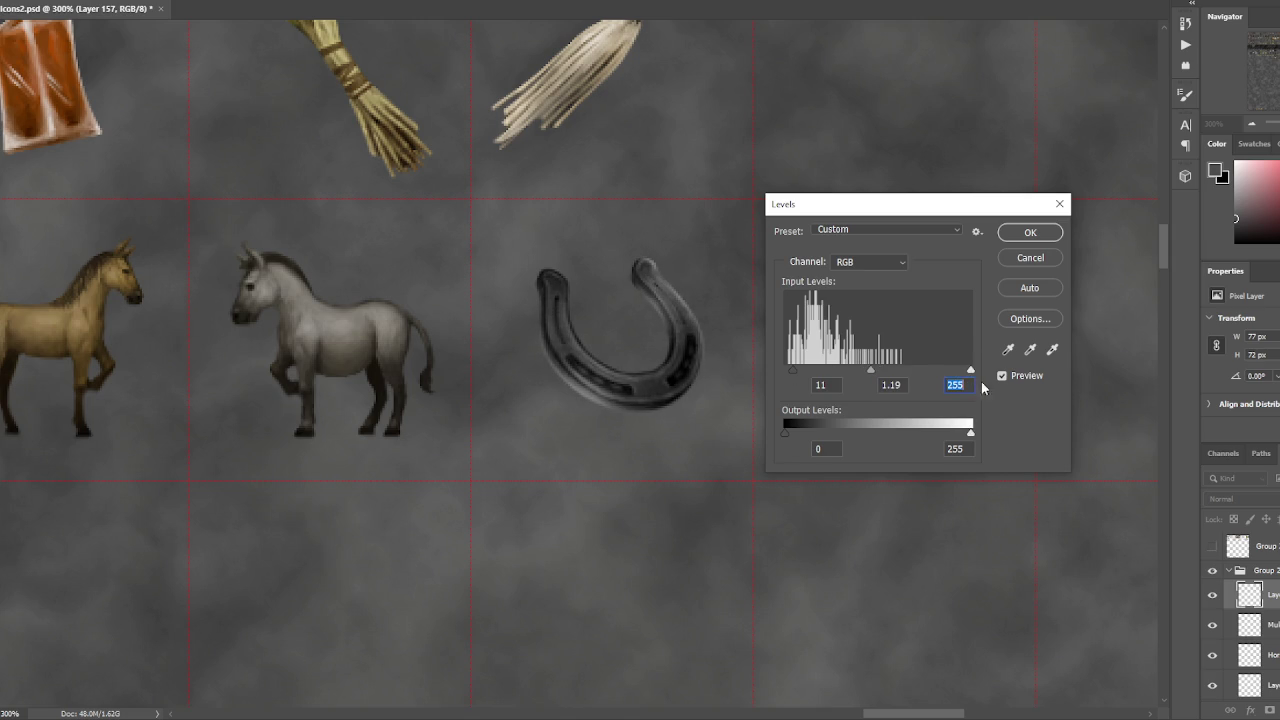
left_click(1022, 236)
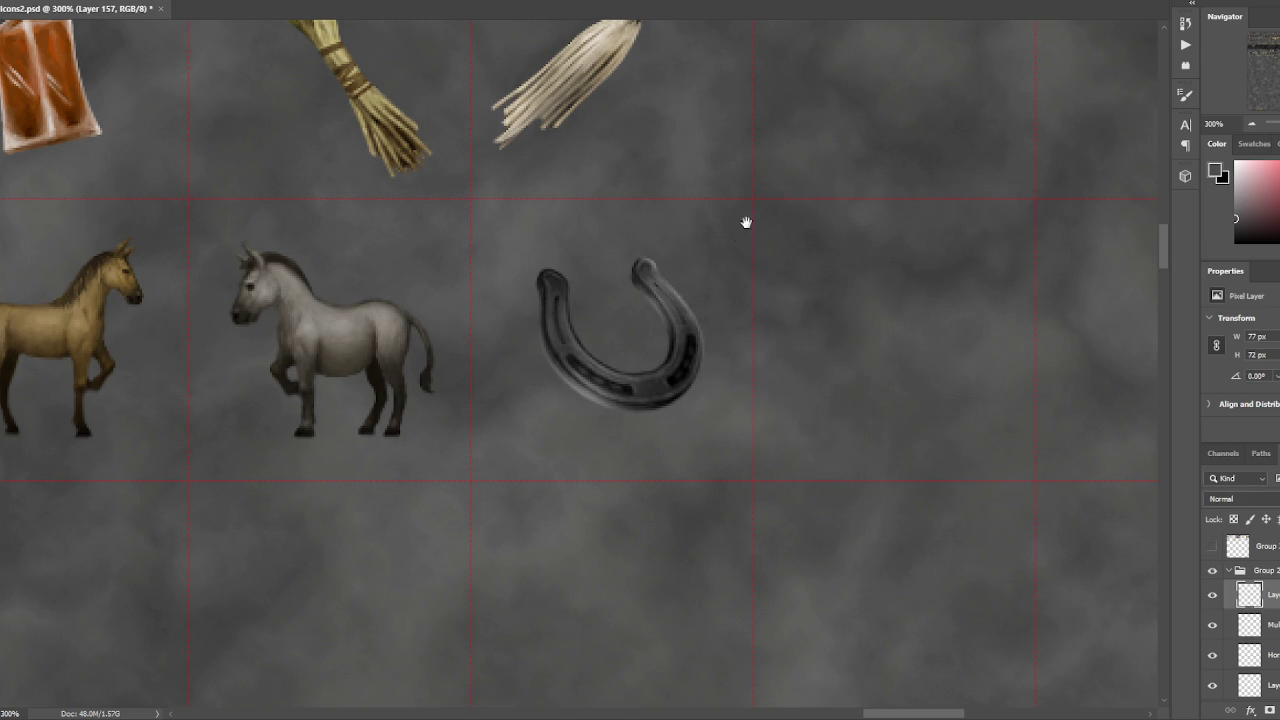
- Lock transparent pixels and lighten the horseshoe's left arm with a sampled light grey
key("ctrl+plus")
left_click(670, 272, "alt")
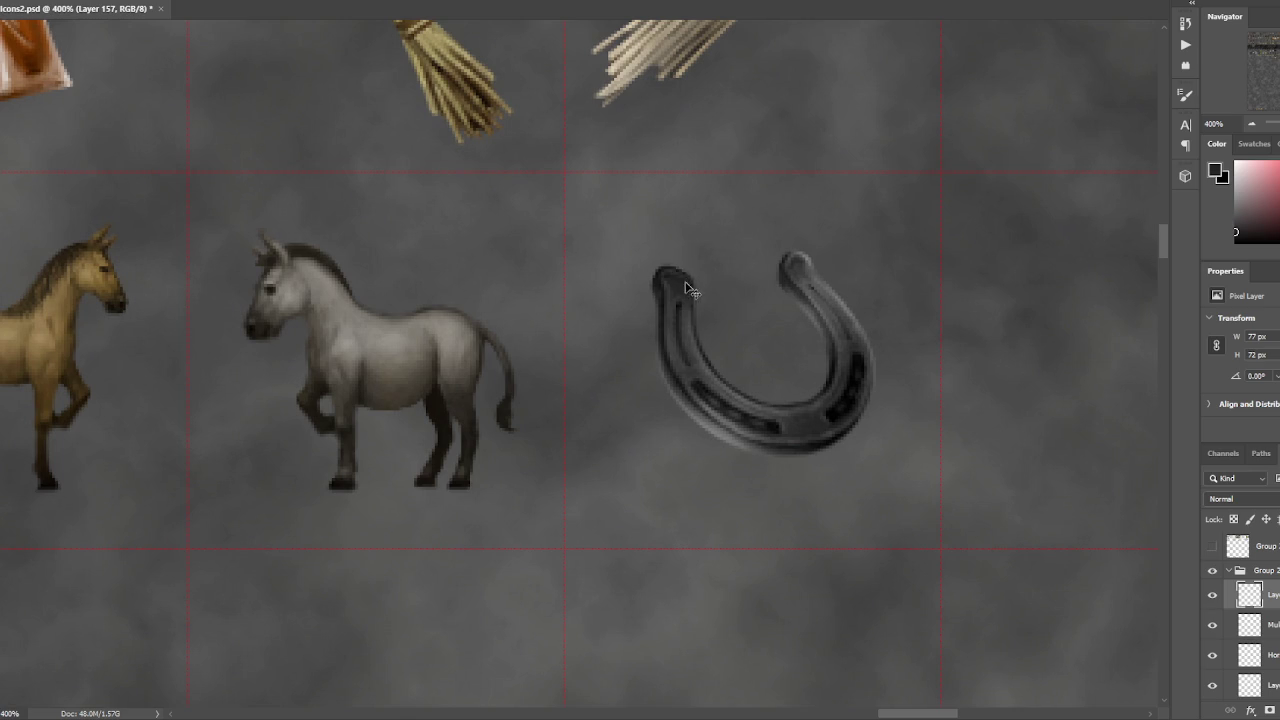
left_click(805, 254, "alt")
key("ctrl+z")
left_click(1234, 519)
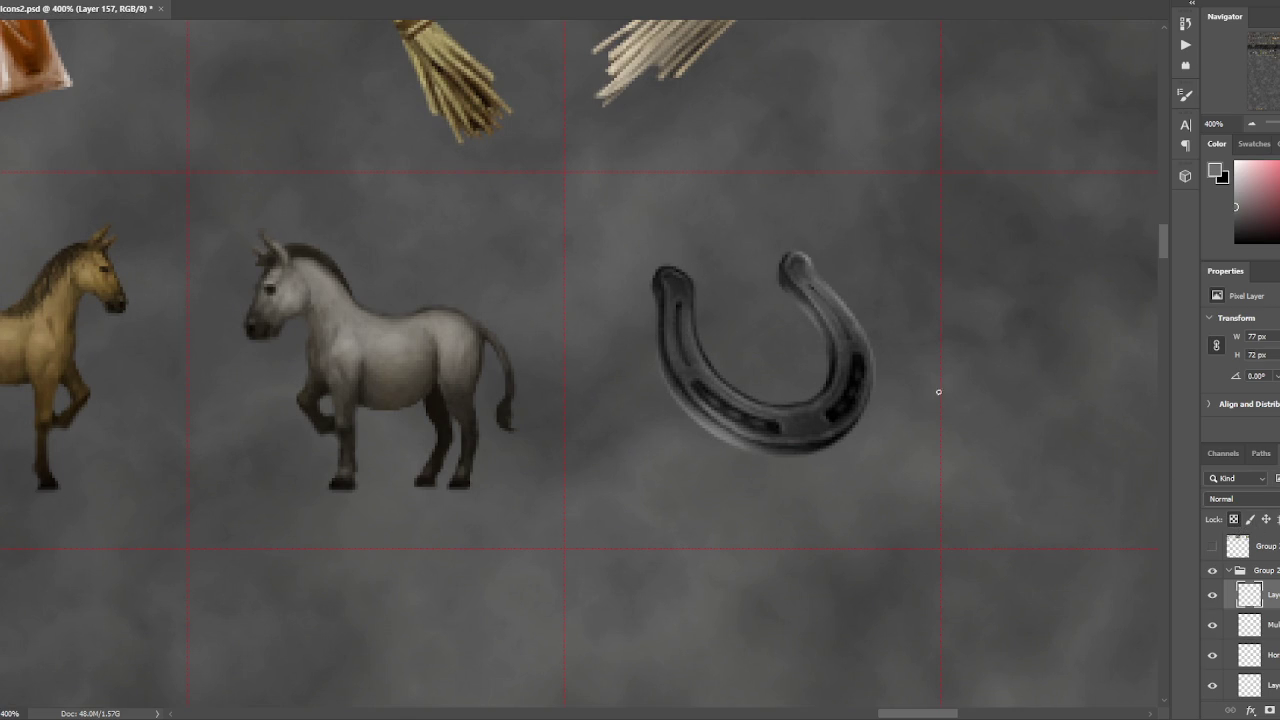
left_click(683, 280, "alt")
left_click(806, 262, "alt")
mouse_move(678, 260)
left_mouse_down()
mouse_move(694, 287)
mouse_move(666, 280)
left_mouse_up()
- Sample darker tones from the right arm and deepen a nail hole there
left_click(681, 283, "alt")
left_click(840, 405, "alt")
left_click(857, 352, "alt")
left_click(860, 357, "alt")
left_click(857, 355, "alt")
left_click(775, 415, "alt")
left_click_drag(849, 399, 837, 408)
- Paint small dark marks on the right arm with a Hard Round Pressure Opacity brush
right_click(650, 300)
left_click(75, 273)
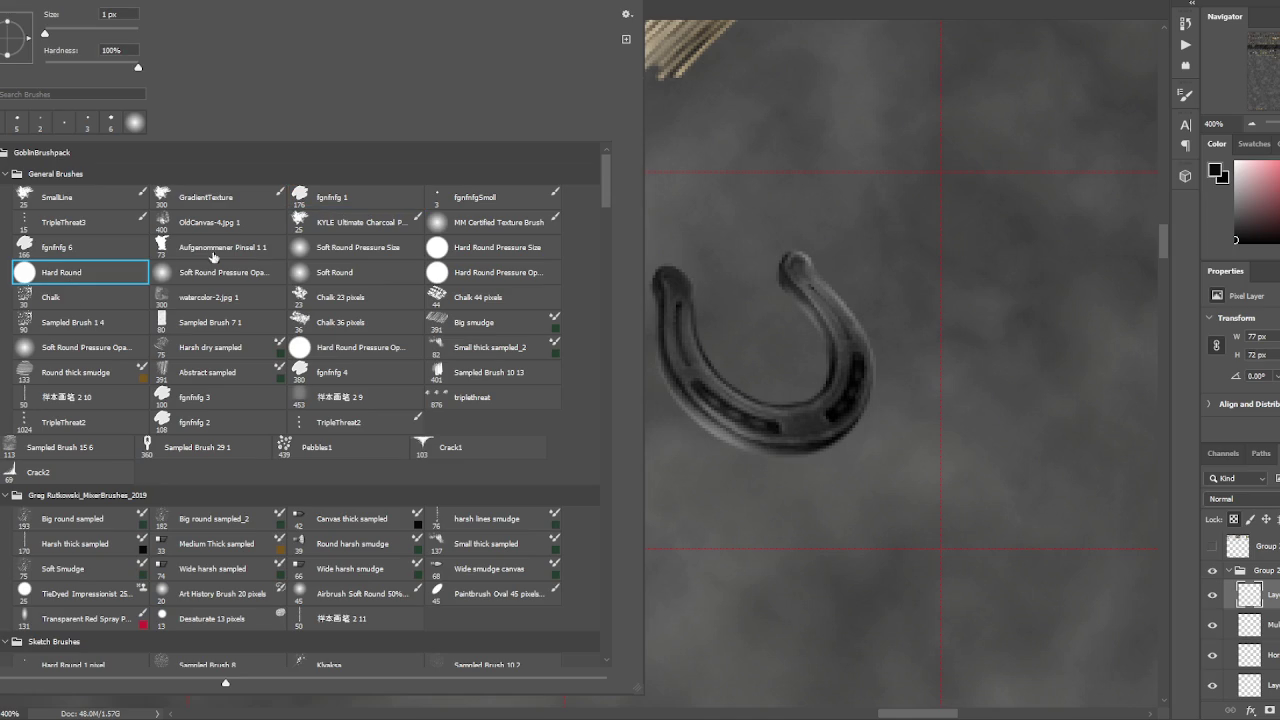
left_click(500, 272)
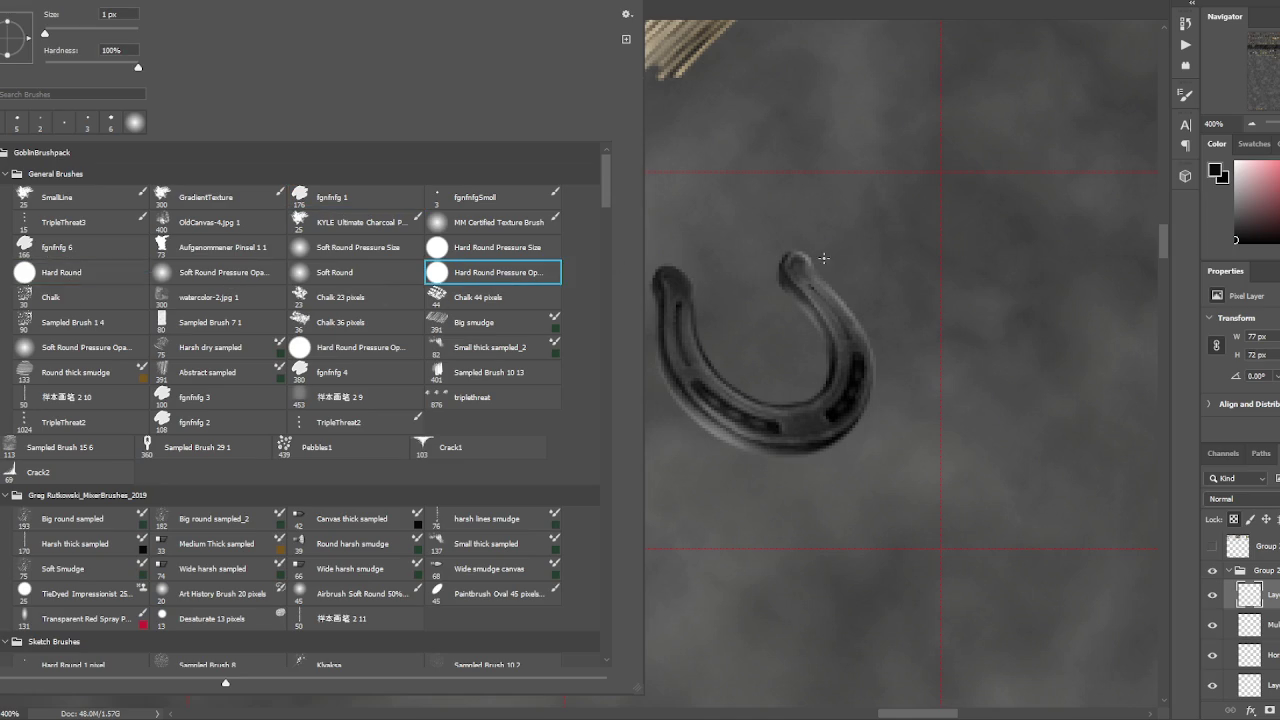
key("Return")
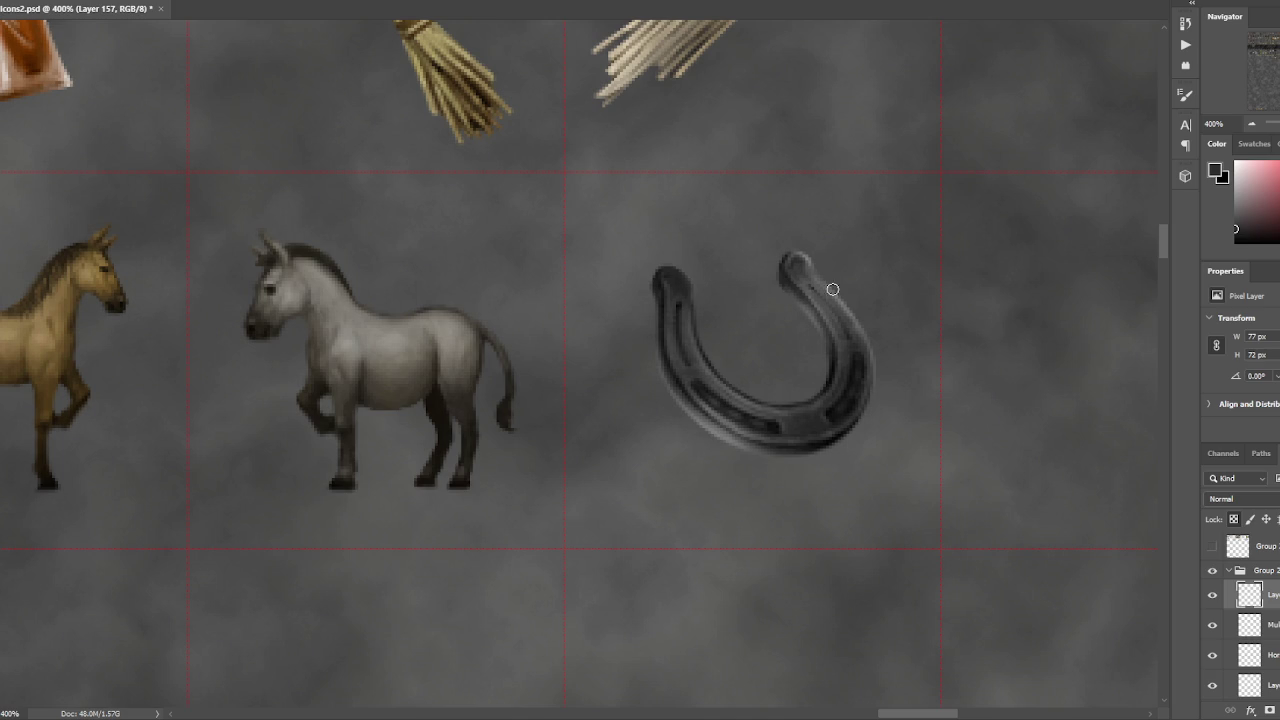
left_click_drag(808, 278, 812, 292)
key("v")
key("b")
- Sample tones from the horseshoe's lower right and clear a test selection inside the arch
left_click(815, 306, "alt")
left_click(833, 357, "alt")
left_click(838, 402, "alt")
left_click_drag(828, 355, 818, 330)
key("ctrl+d")
key("ctrl+minus")
key("ctrl+minus")
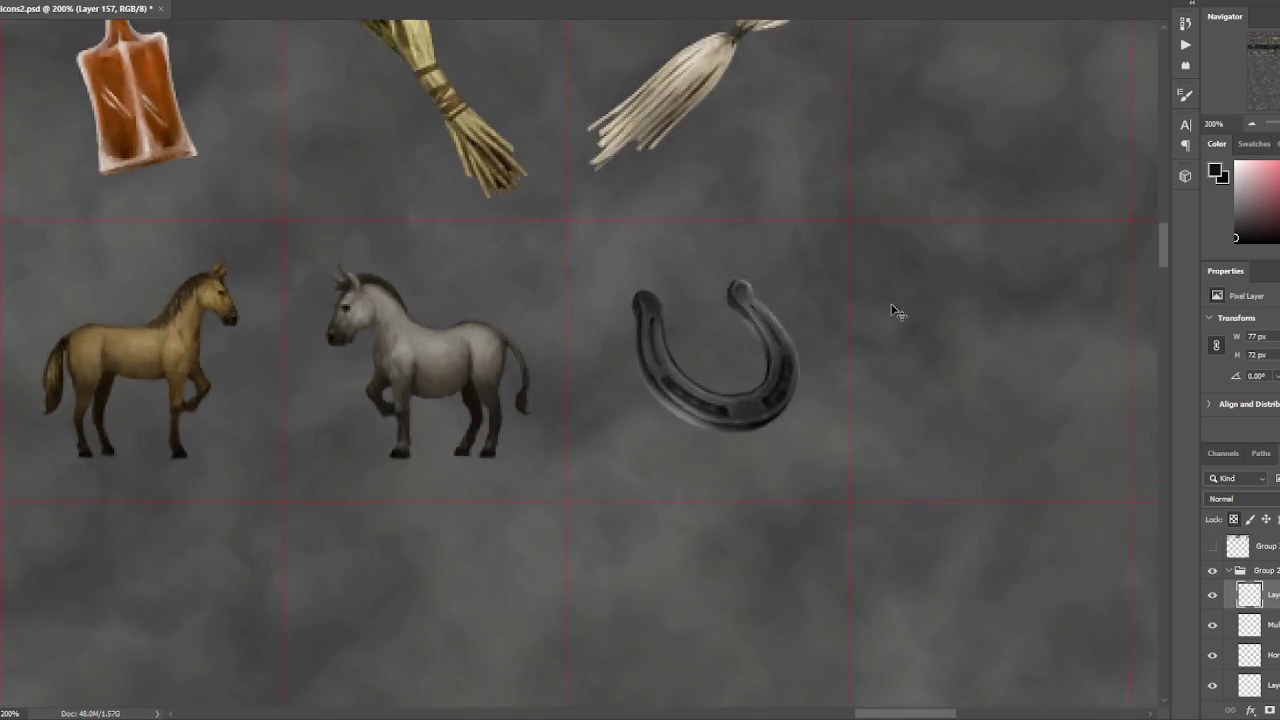
key("ctrl+plus")
key("ctrl+plus")
- Lasso the stray pixels at the horseshoe's inner right tip and delete them
left_click_drag(771, 402, 806, 405)
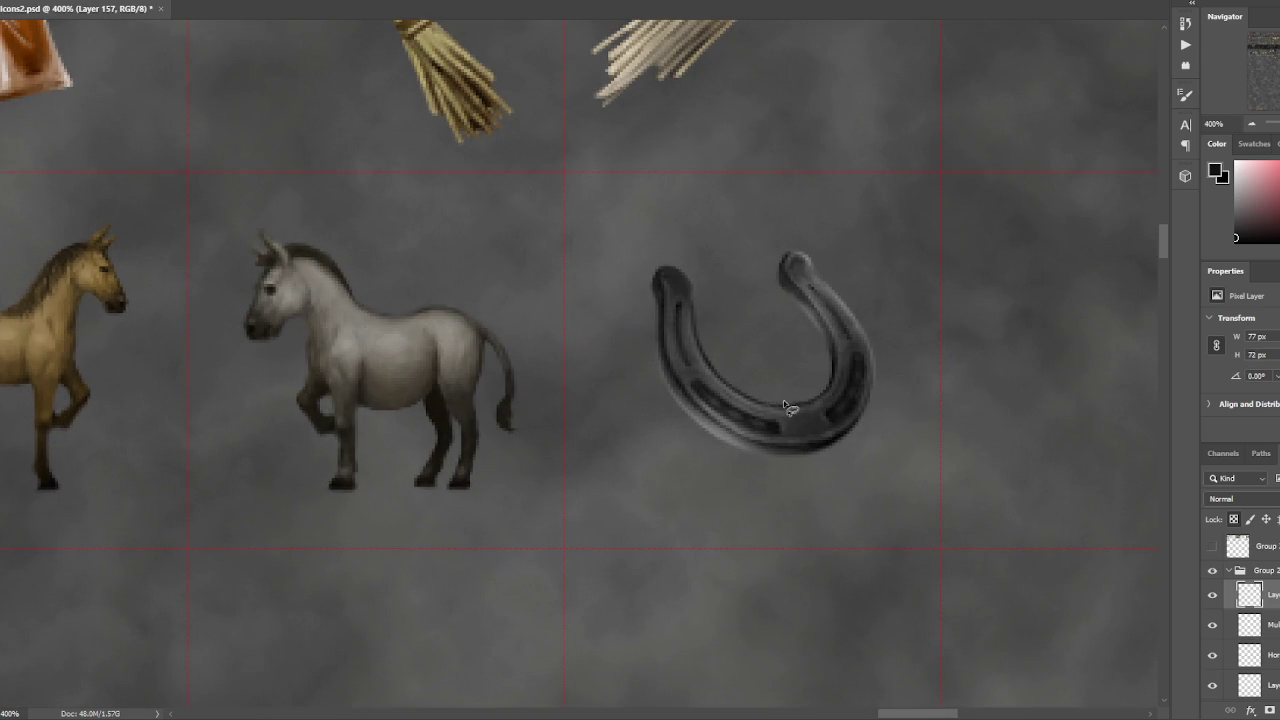
mouse_move(808, 408)
left_mouse_down()
mouse_move(822, 362)
mouse_move(806, 323)
mouse_move(826, 385)
left_mouse_up()
left_click(777, 428)
left_click_drag(830, 368, 799, 301)
left_click_drag(830, 368, 832, 372)
left_click(895, 248)
left_click_drag(792, 300, 788, 316)
key("Delete")
key("ctrl+d")
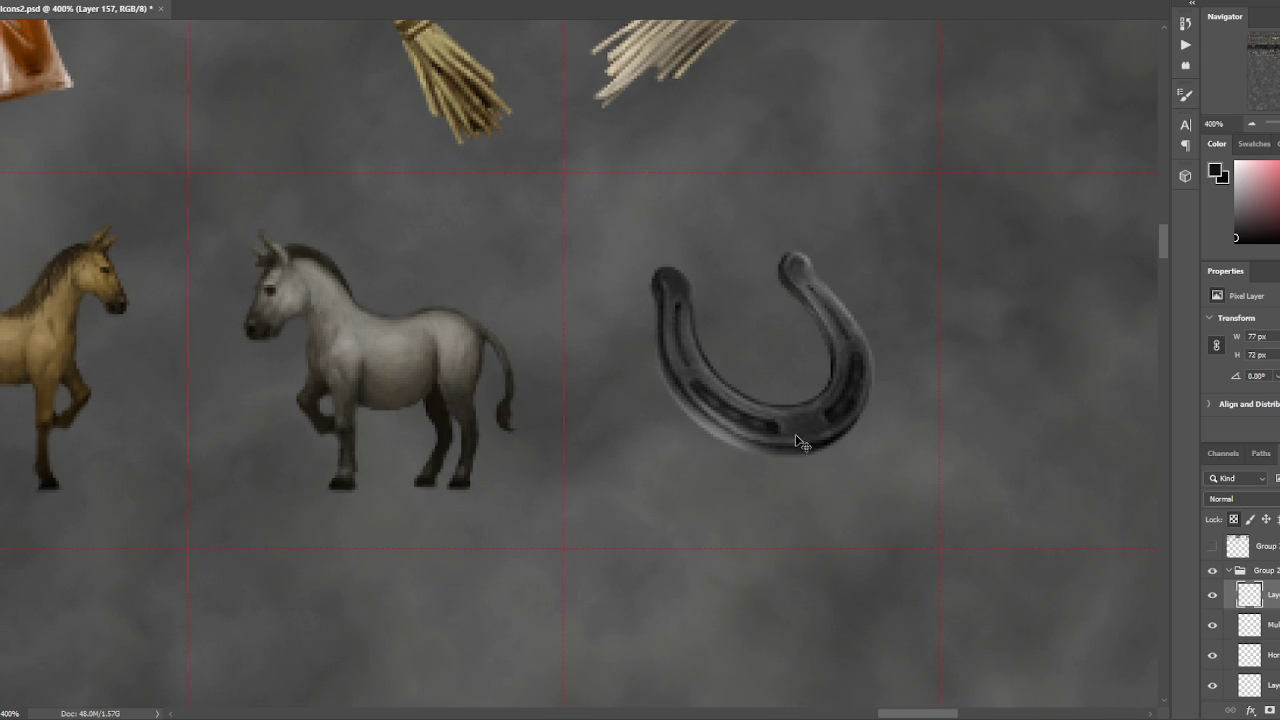
key("ctrl+minus")
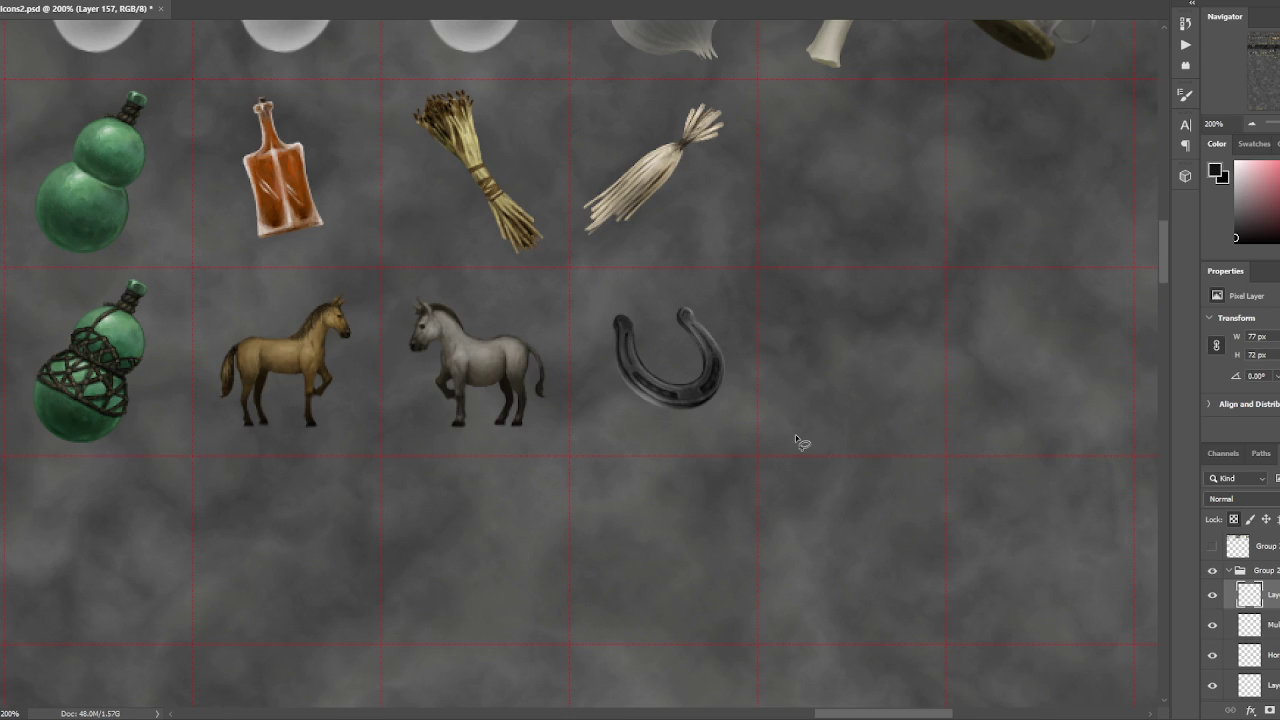
key("ctrl+plus")
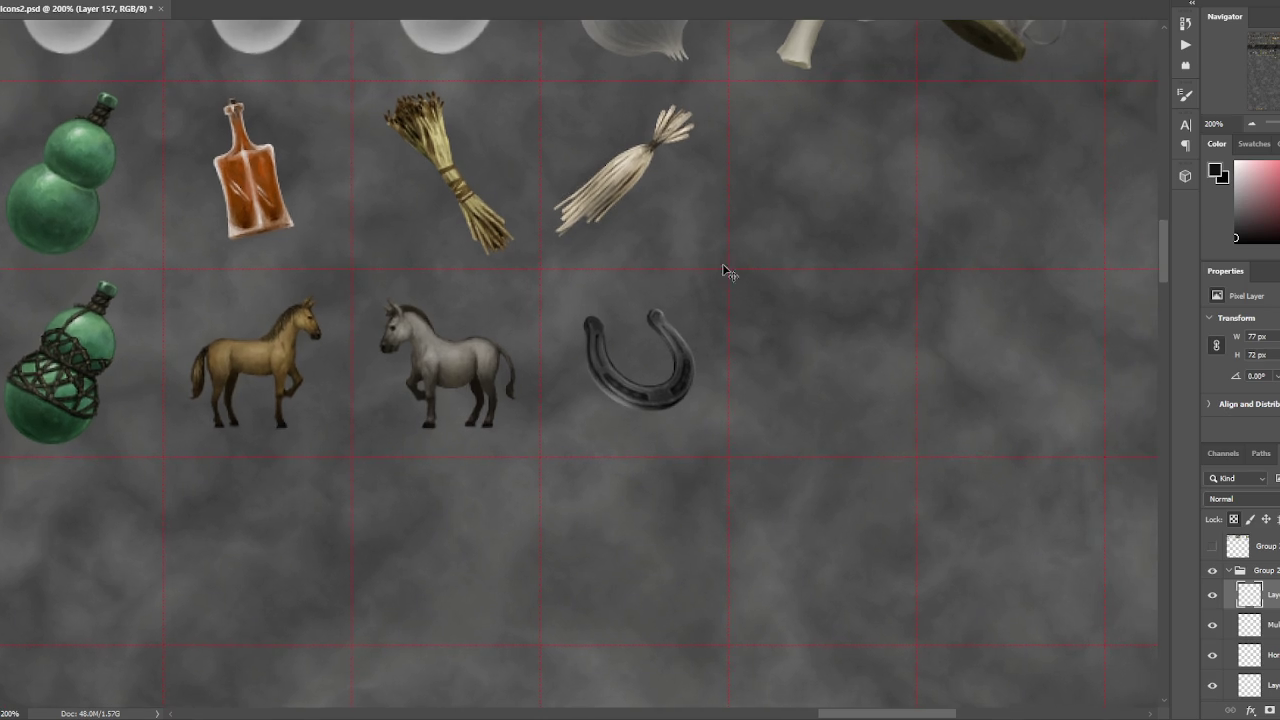
left_click(707, 278, "alt")
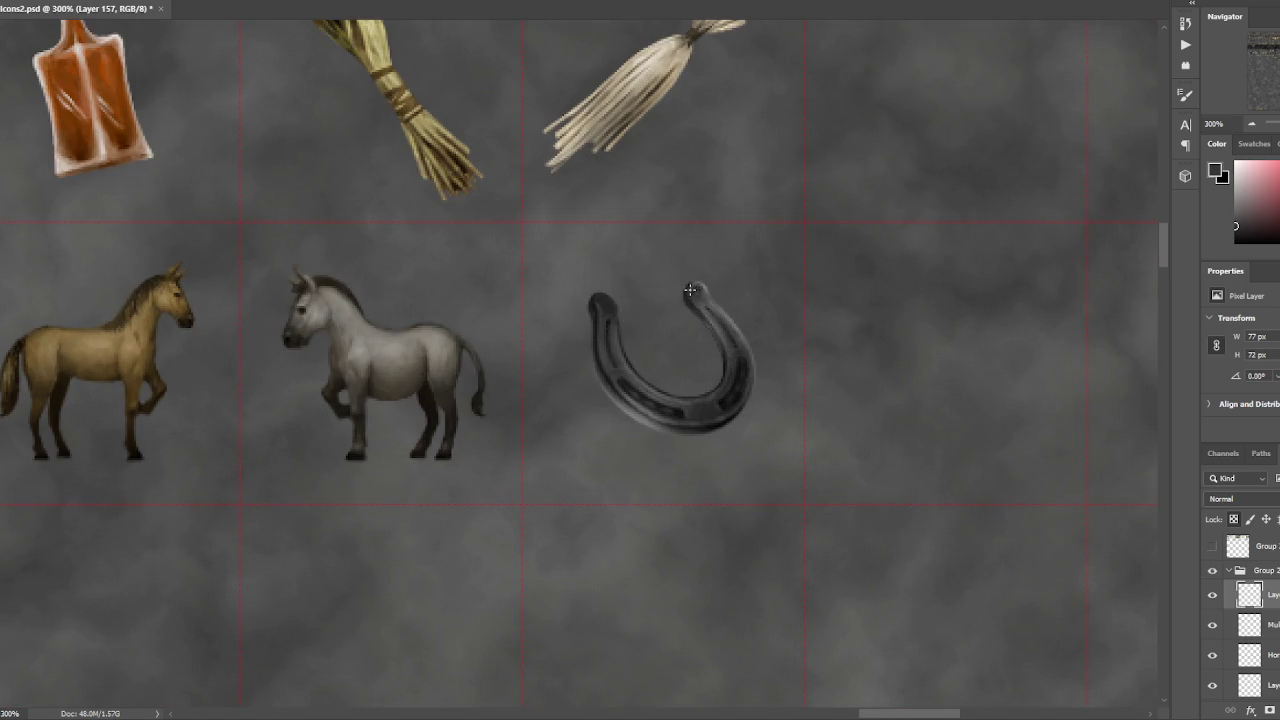
left_click(690, 292, "alt")
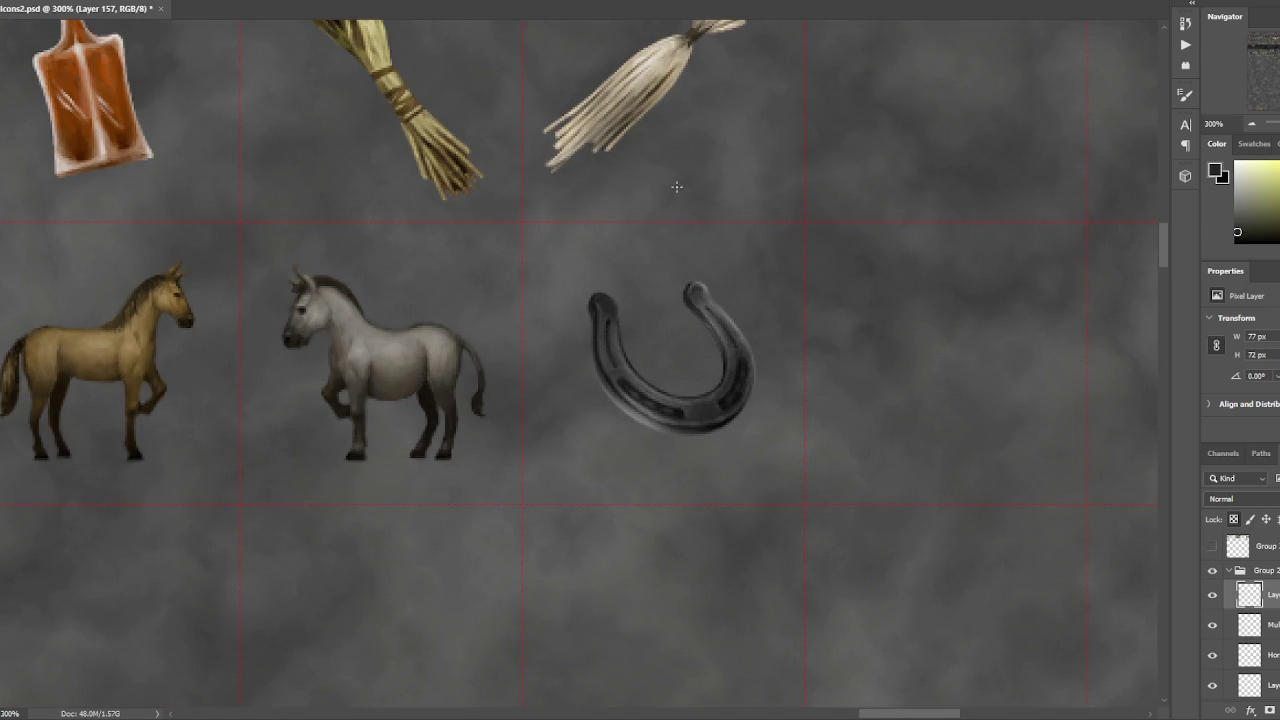
left_click(691, 296, "alt")
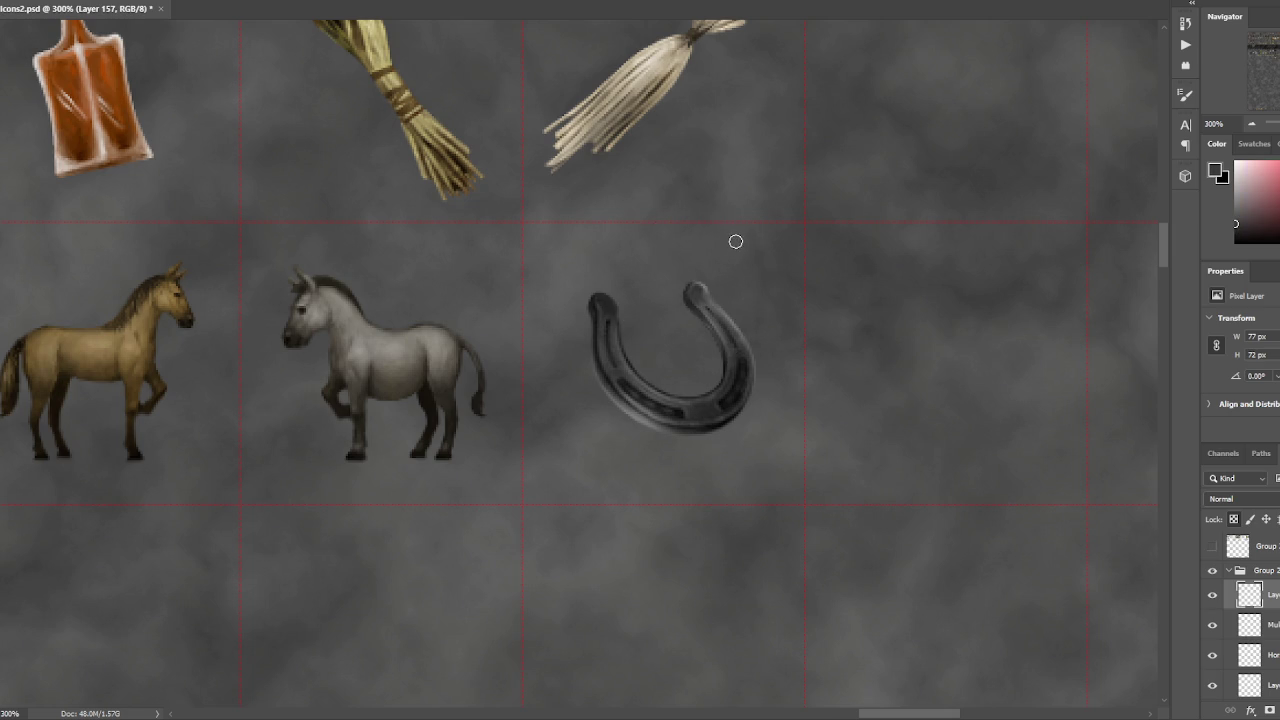
left_click(695, 290, "alt")
left_click(704, 285)
key("ctrl+d")
left_click(700, 282, "alt")
left_click(596, 300, "alt")
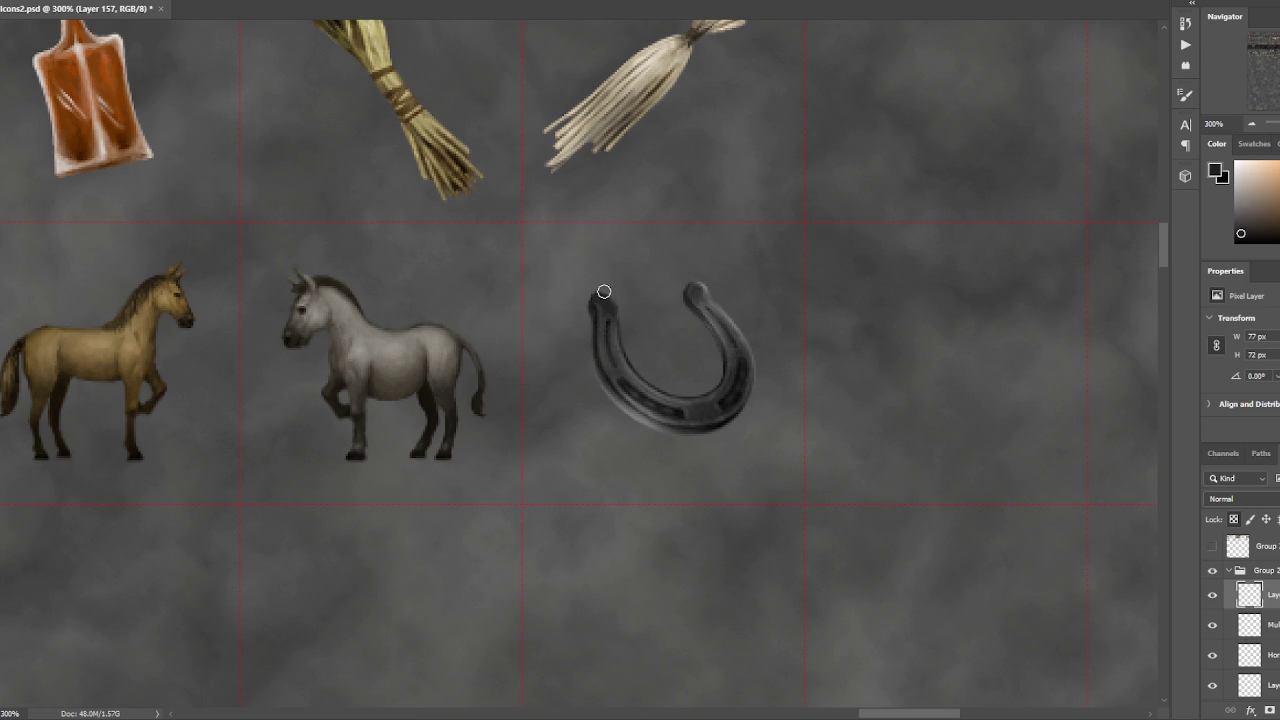
left_click(603, 303, "alt")
left_click(604, 304, "alt")
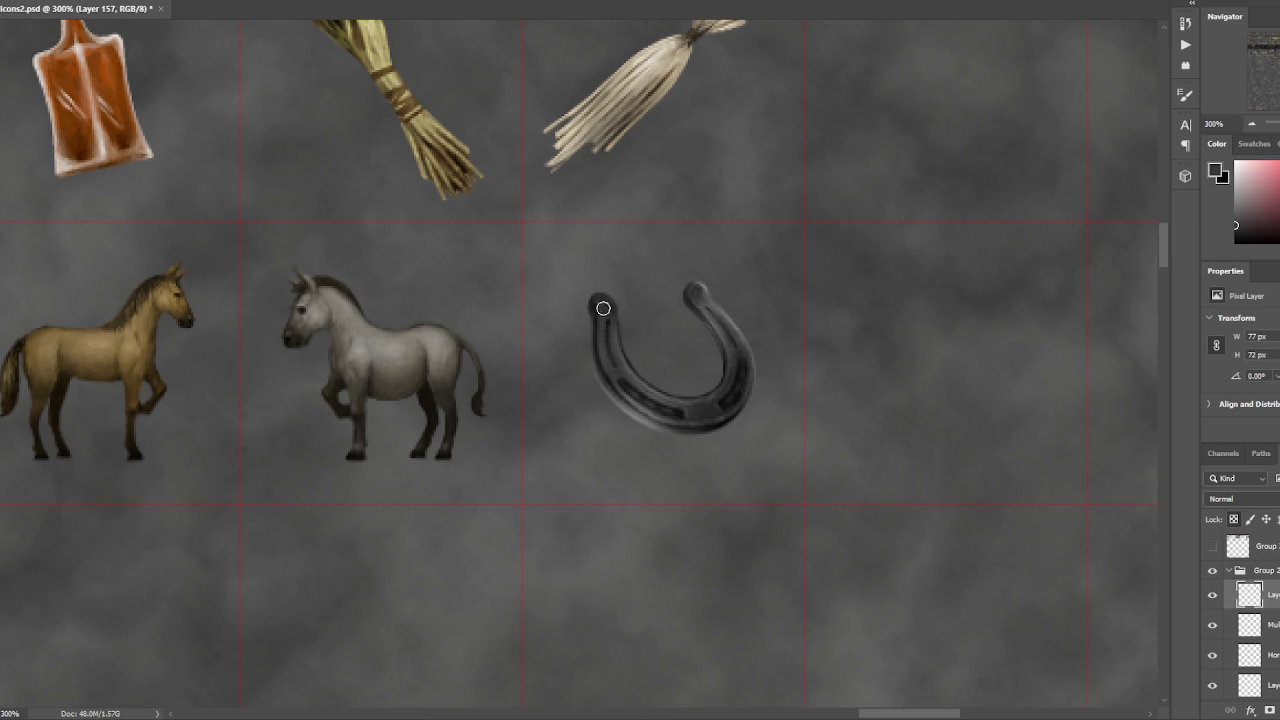
left_click(704, 308, "alt")
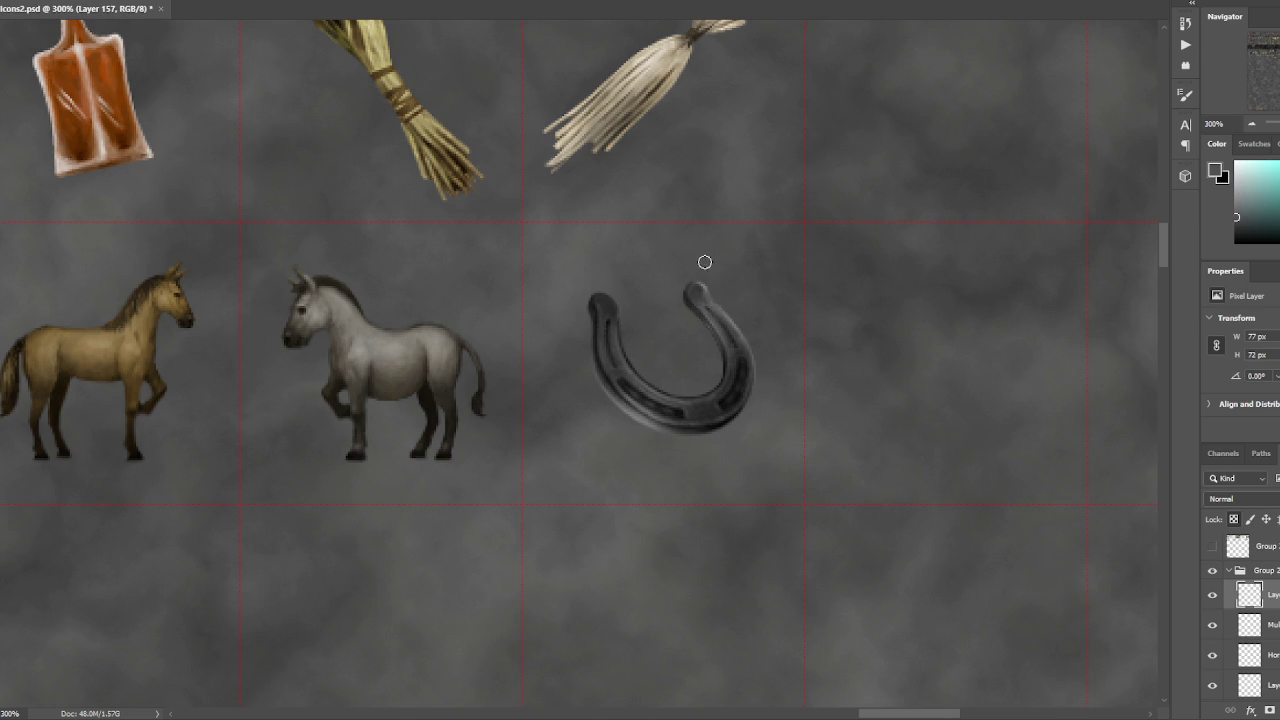
left_click(706, 304, "alt")
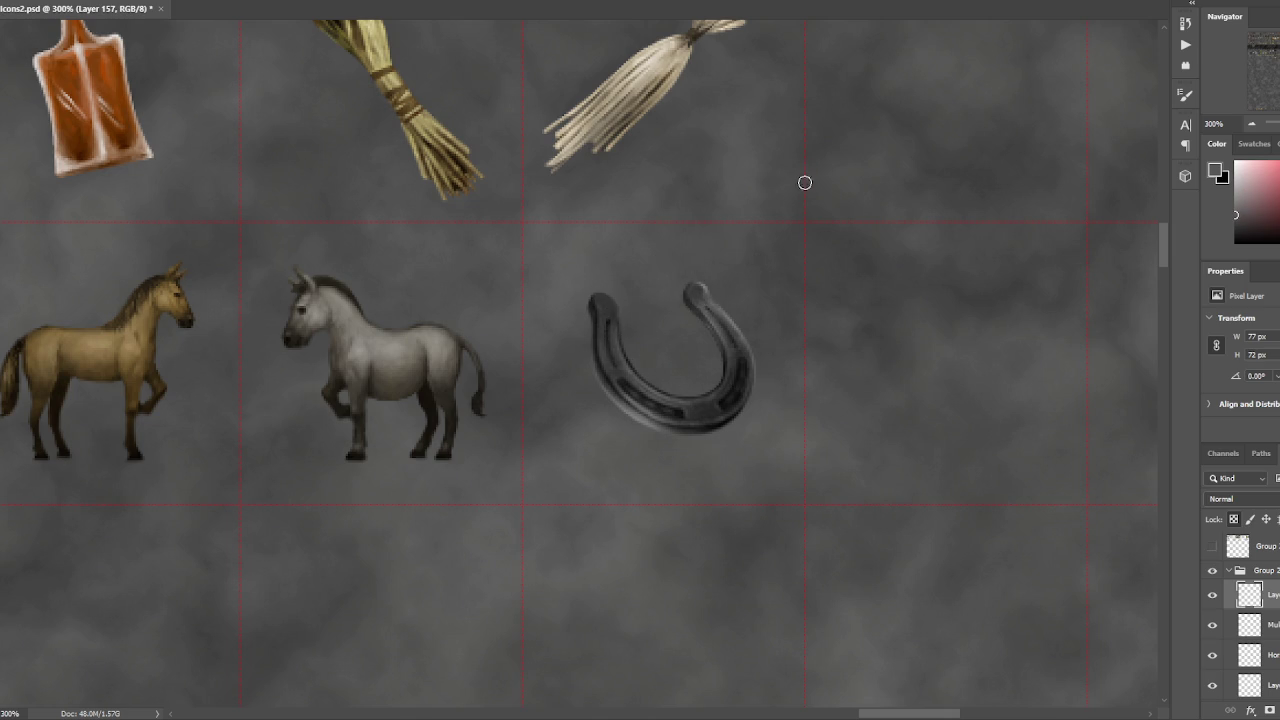
left_click(643, 404, "alt")
left_click(703, 287, "alt")
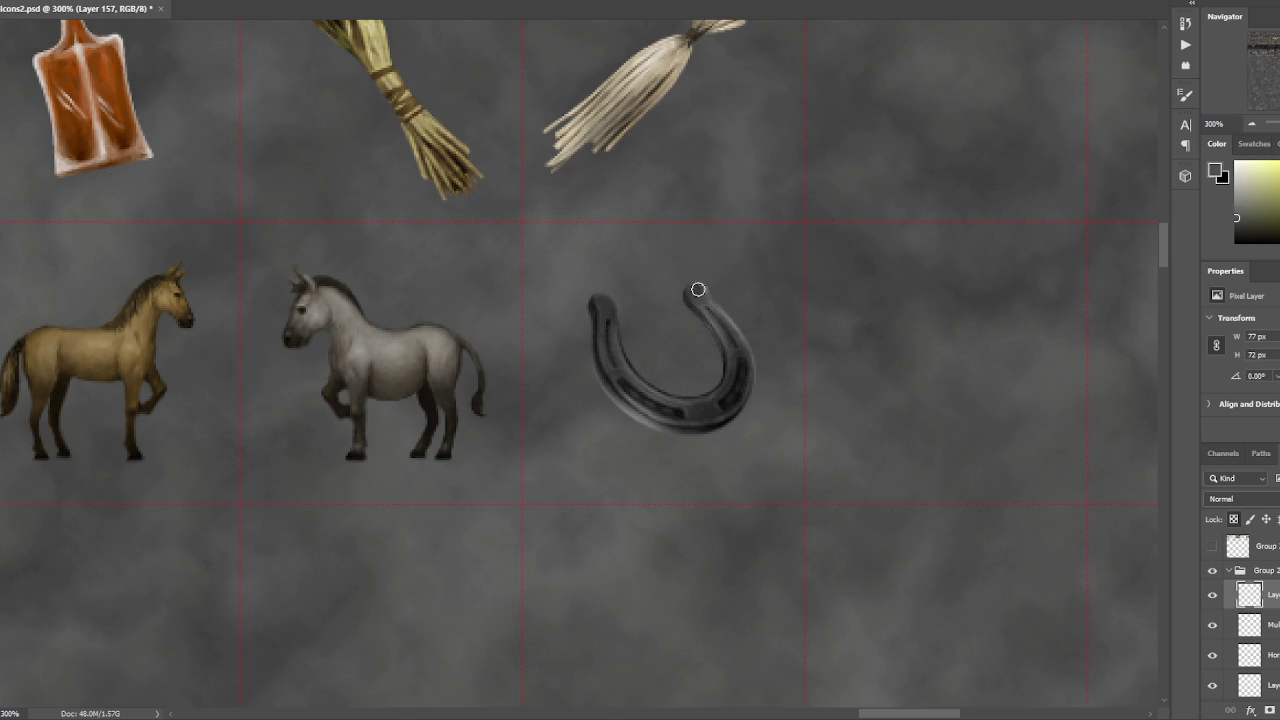
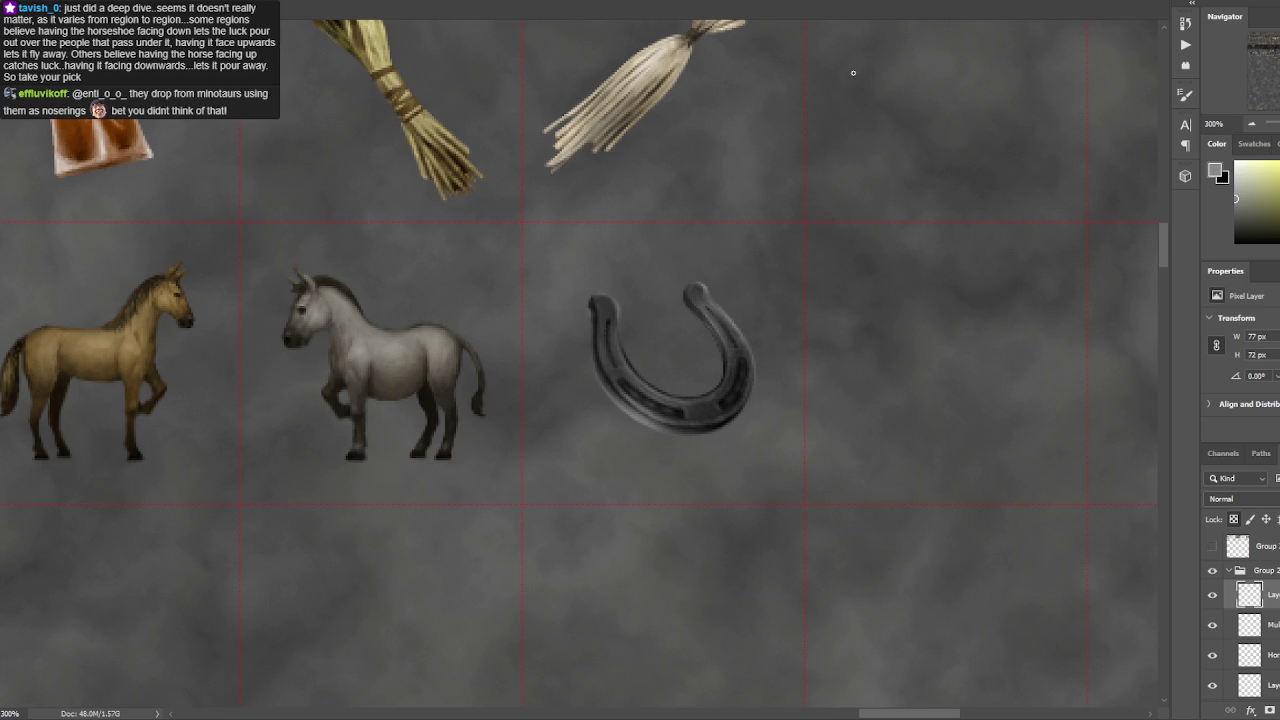
- Sample dark tones from the horseshoe and paint its right arm darker
left_click(695, 293, "alt")
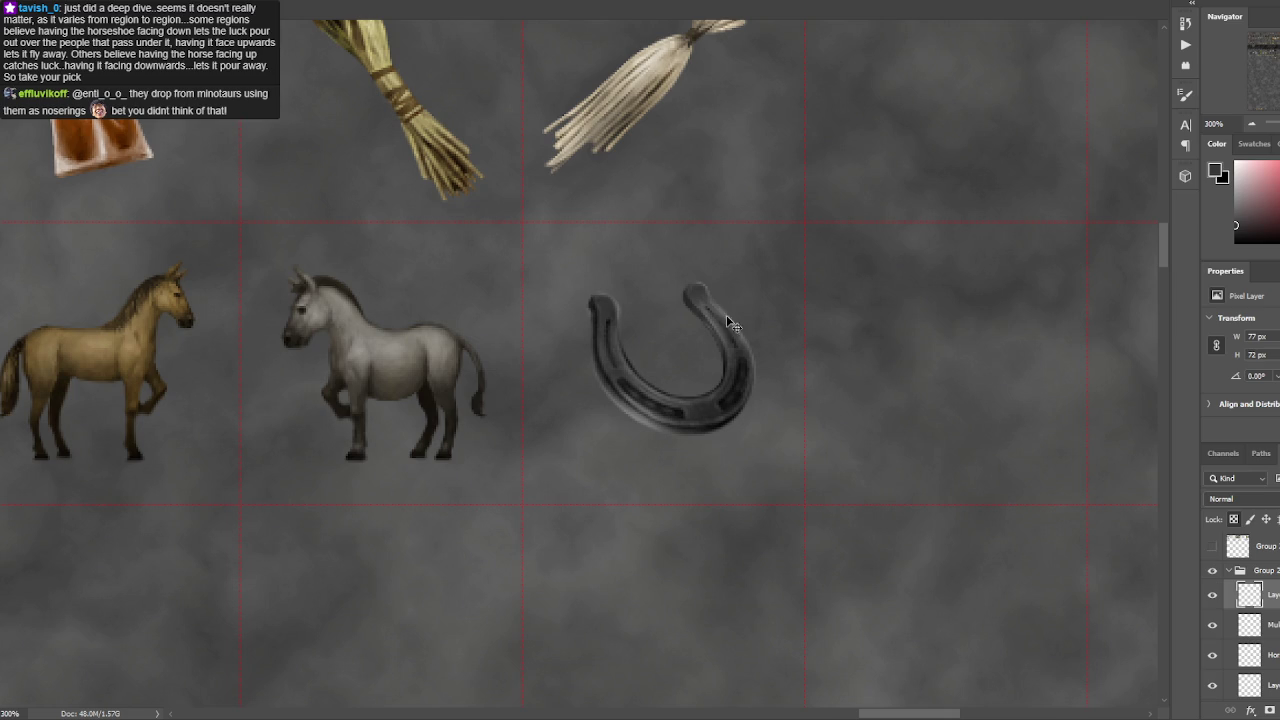
left_click_drag(740, 344, 707, 305)
left_click(616, 322, "alt")
left_click(606, 362, "alt")
left_click(697, 423, "alt")
left_click(728, 398, "alt")
left_click(705, 291, "alt")
key("ctrl+minus")
key("ctrl+minus")
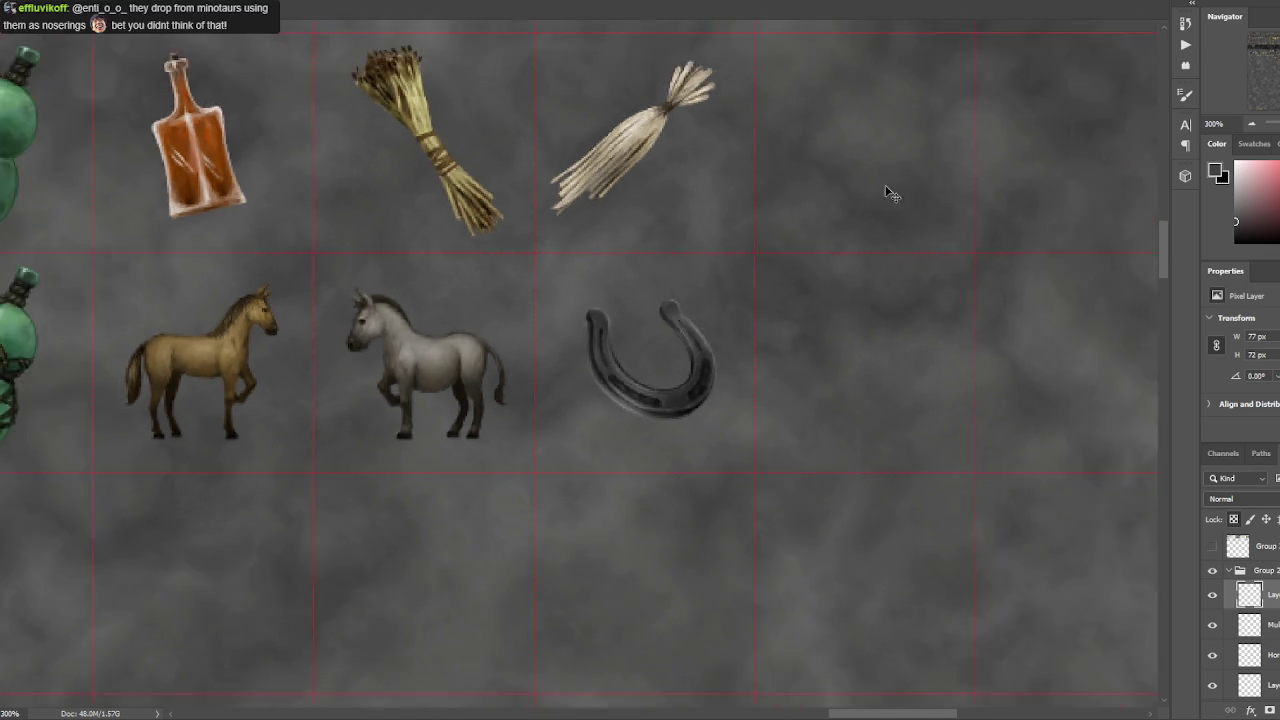
key("ctrl+plus")
key("ctrl+plus")
- Extend the right tip and paint it into a rounded knob with a larger brush
left_click(646, 297, "alt")
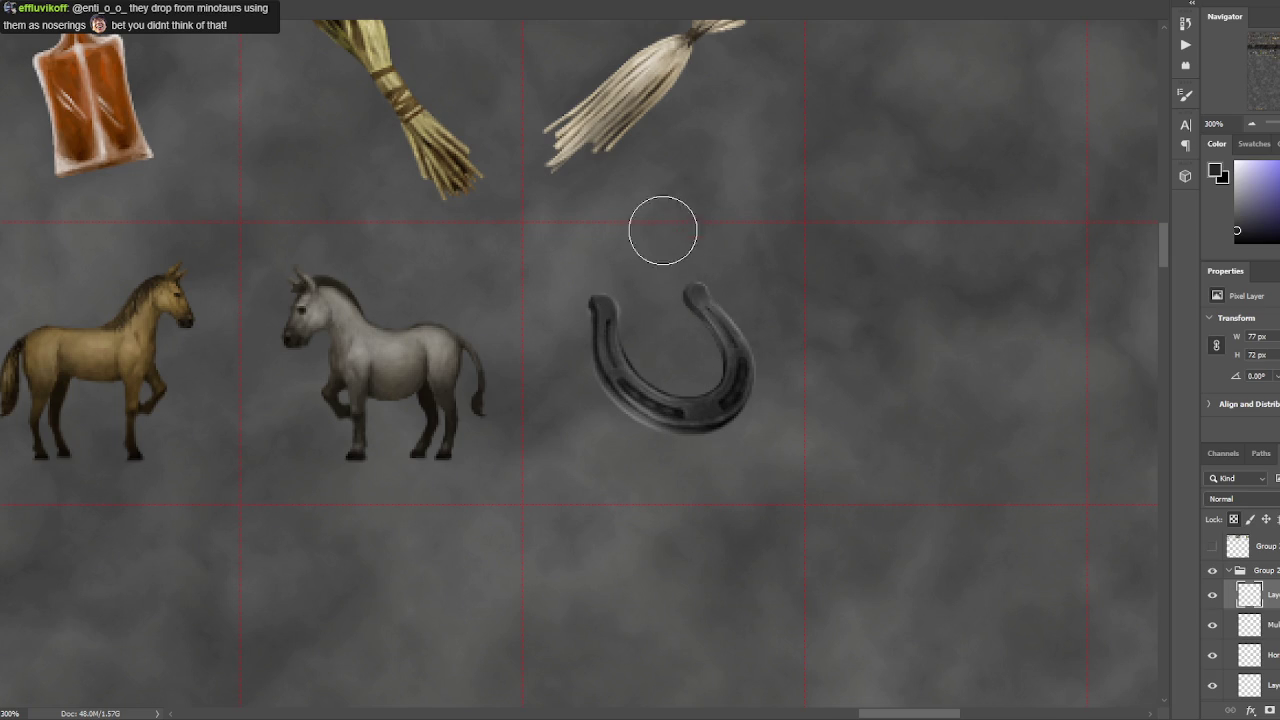
left_click(596, 301, "alt")
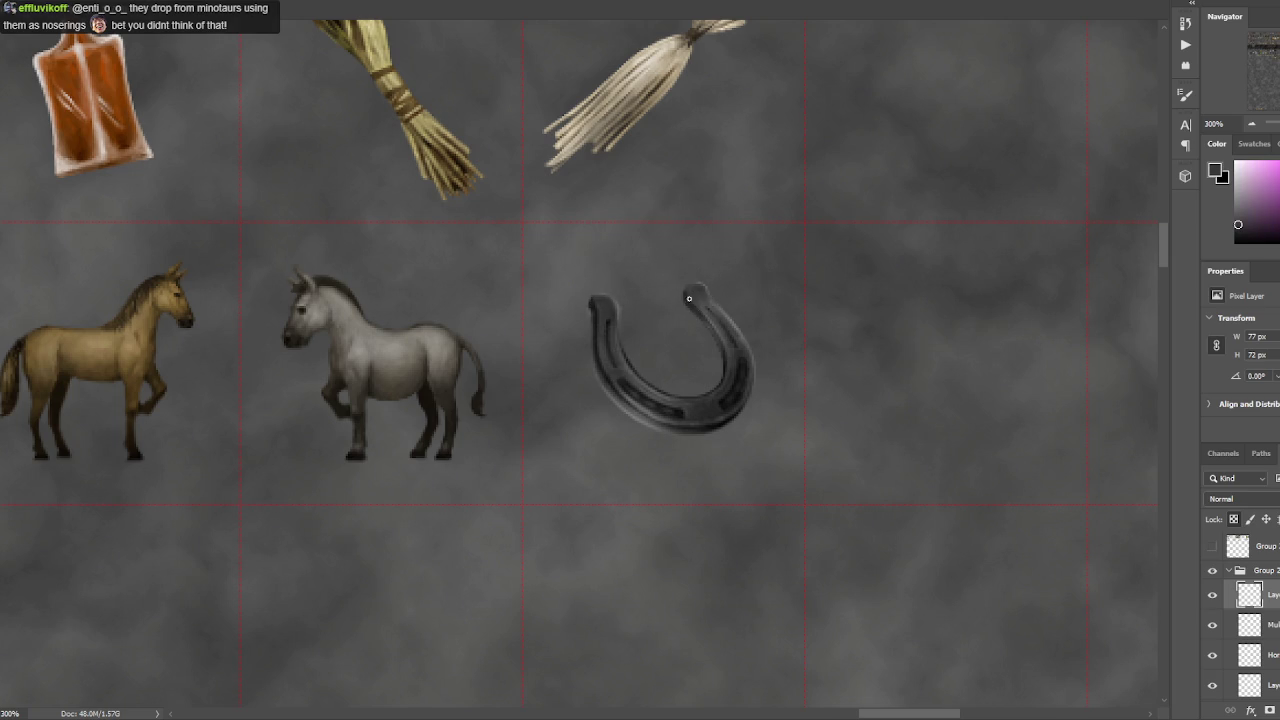
left_click_drag(697, 300, 700, 283)
left_click(746, 384, "alt")
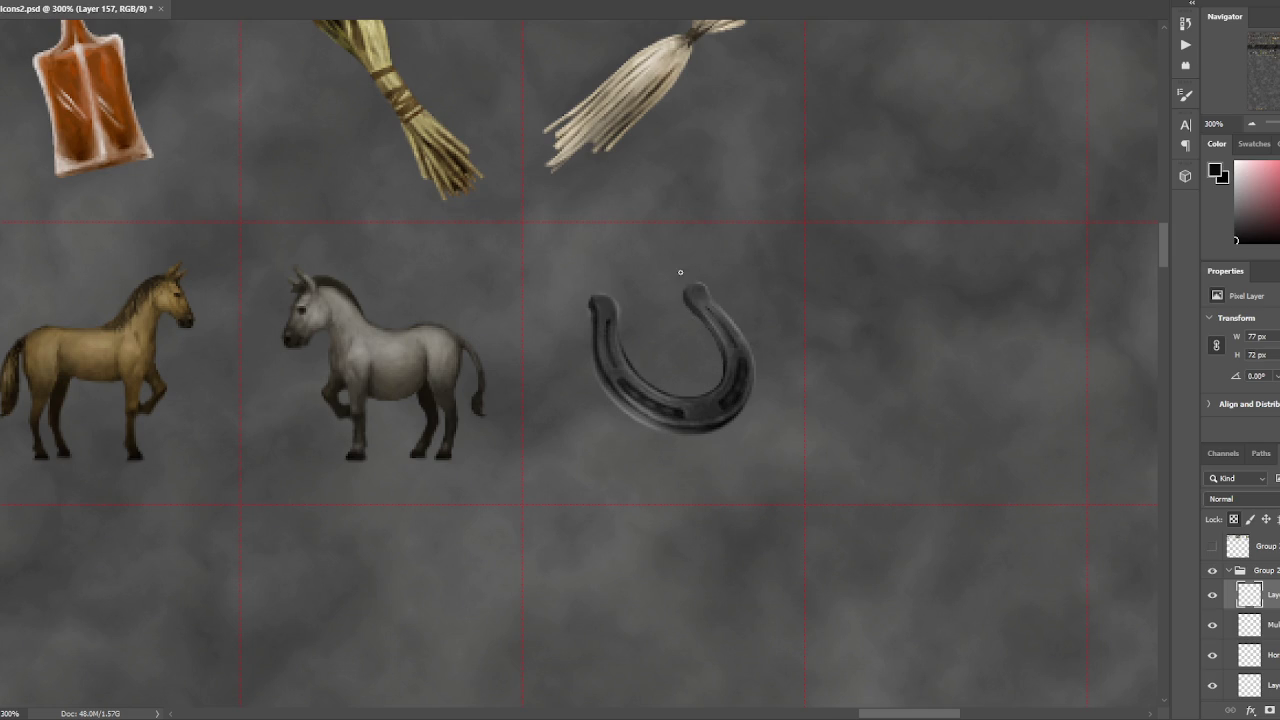
key("bracketright")
key("bracketright")
key("bracketright")
left_click_drag(719, 293, 709, 280)
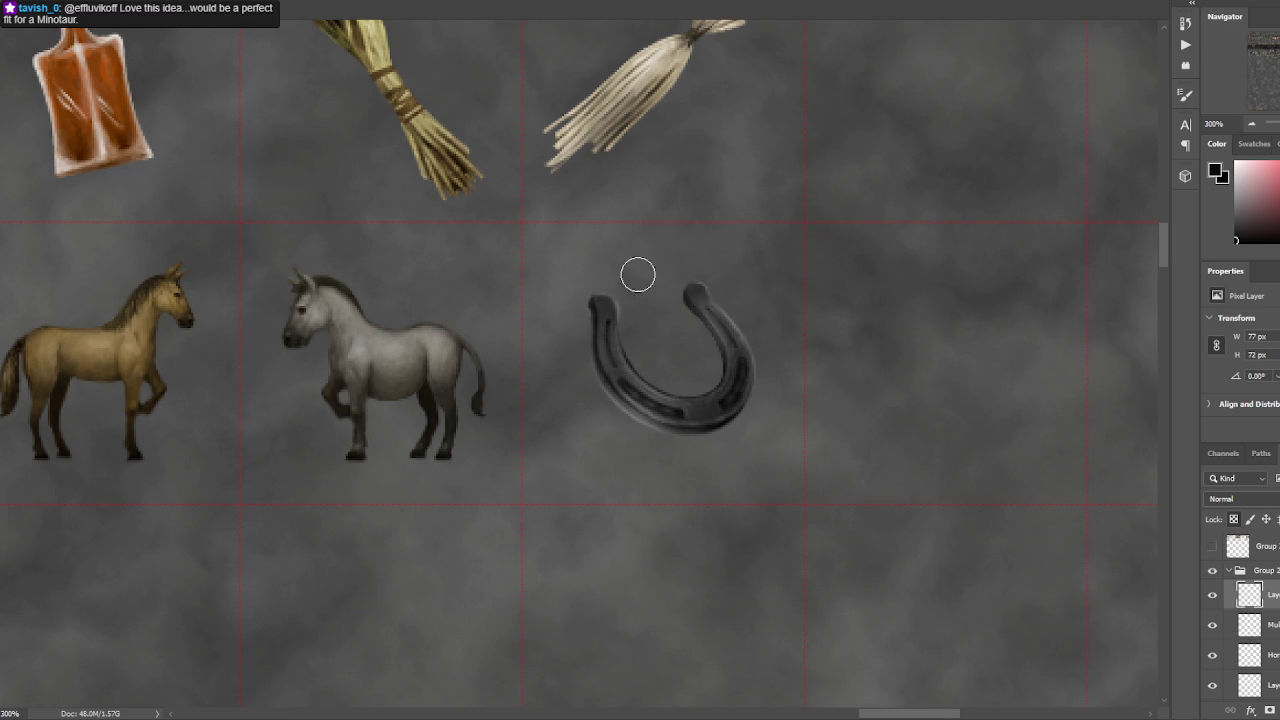
key("bracketright")
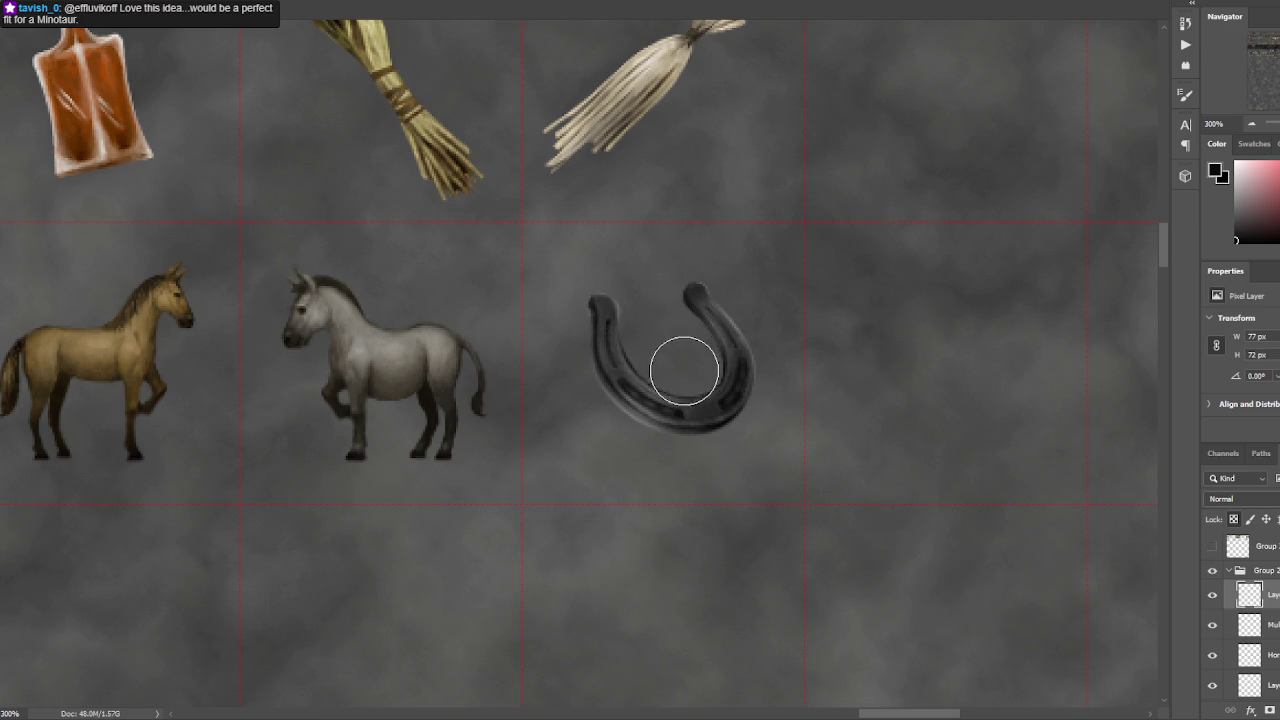
key("bracketleft")
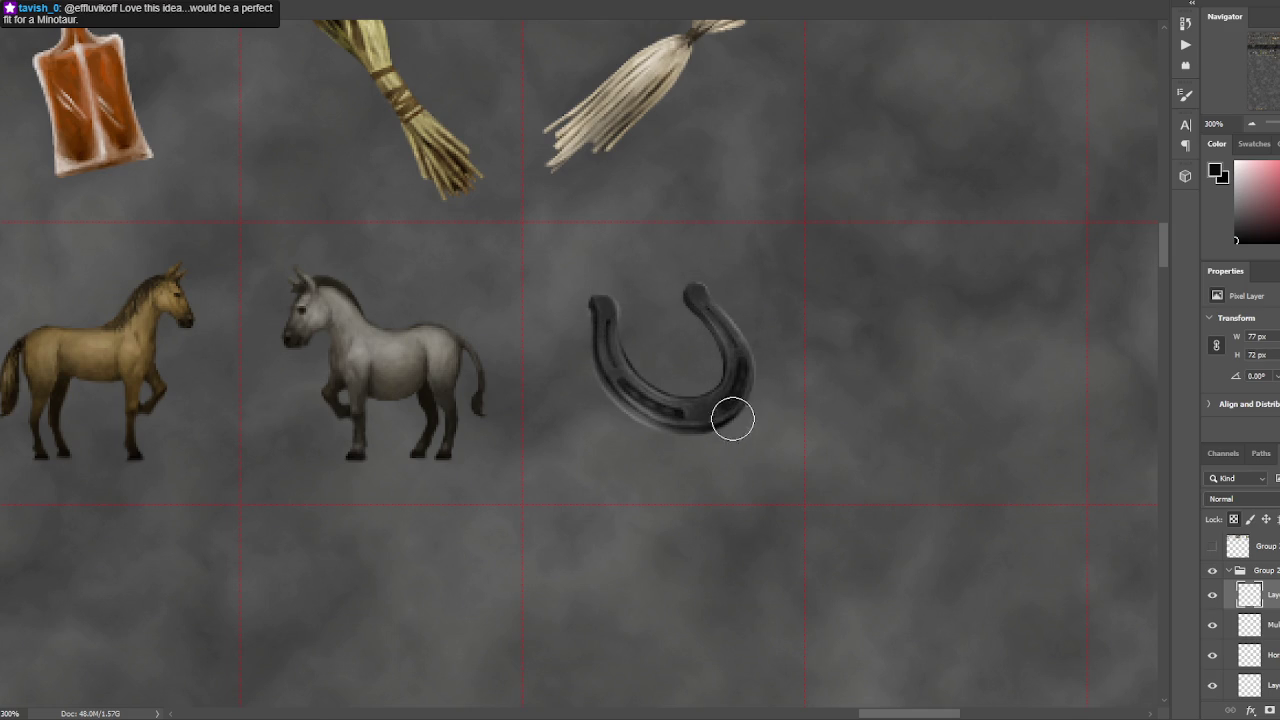
key("ctrl+minus")
key("ctrl+minus")
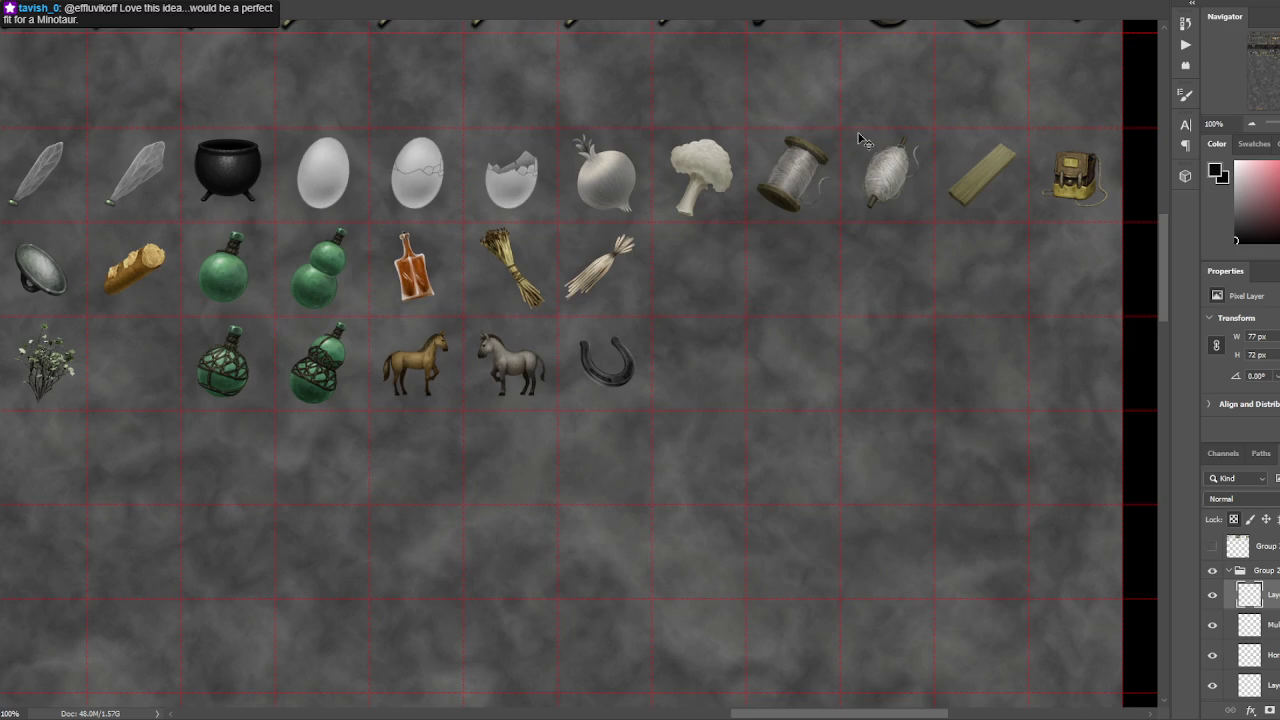
key("ctrl+plus")
key("ctrl+plus")
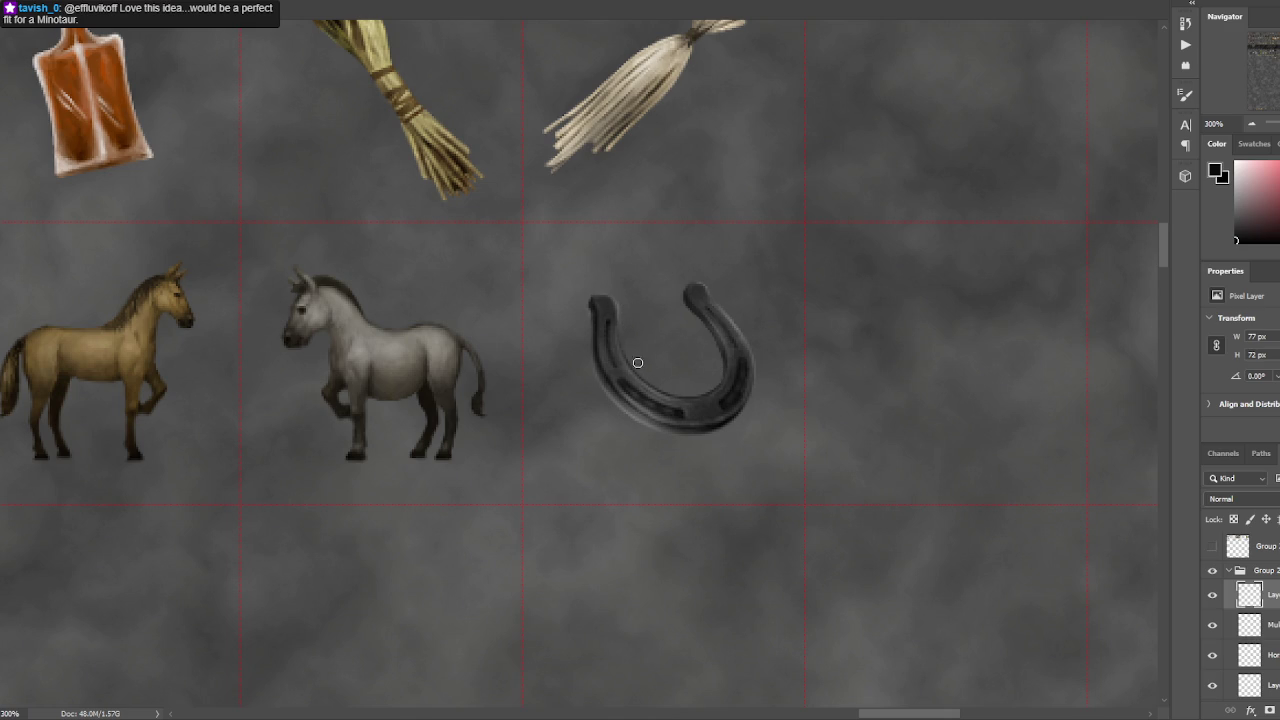
key("ctrl+1")
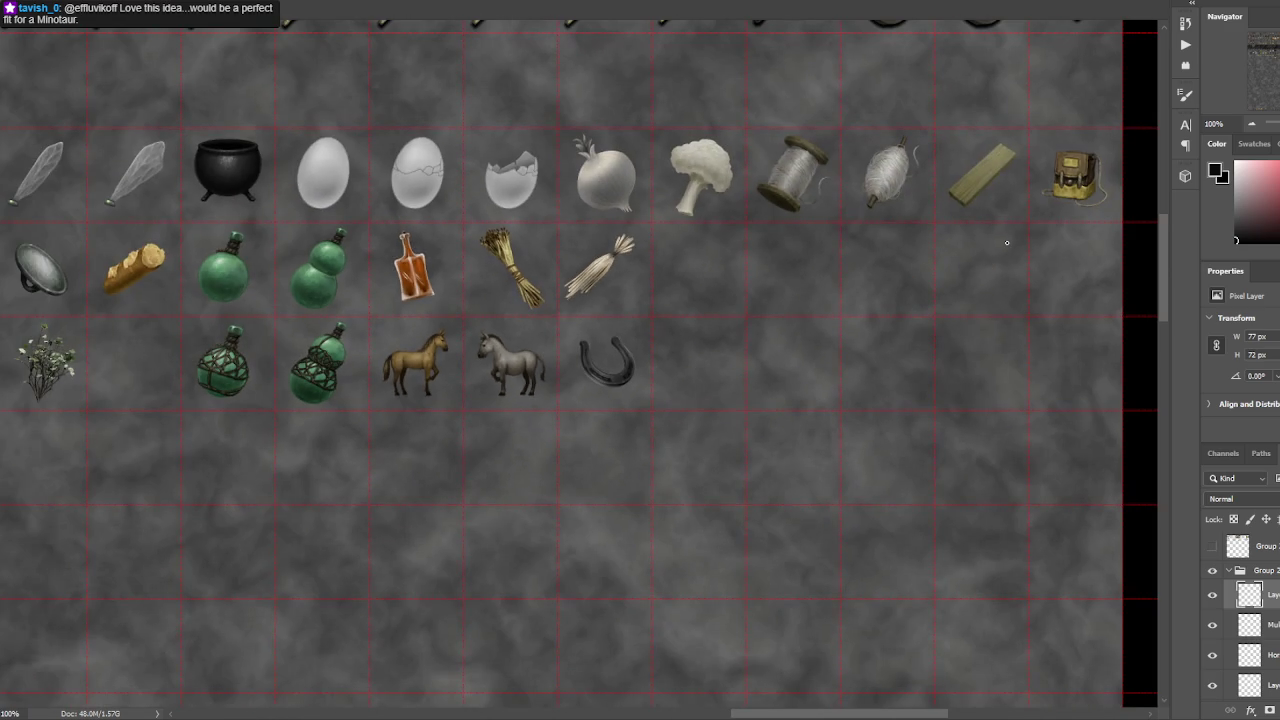
key("ctrl+plus")
key("ctrl+plus")
key("ctrl+plus")
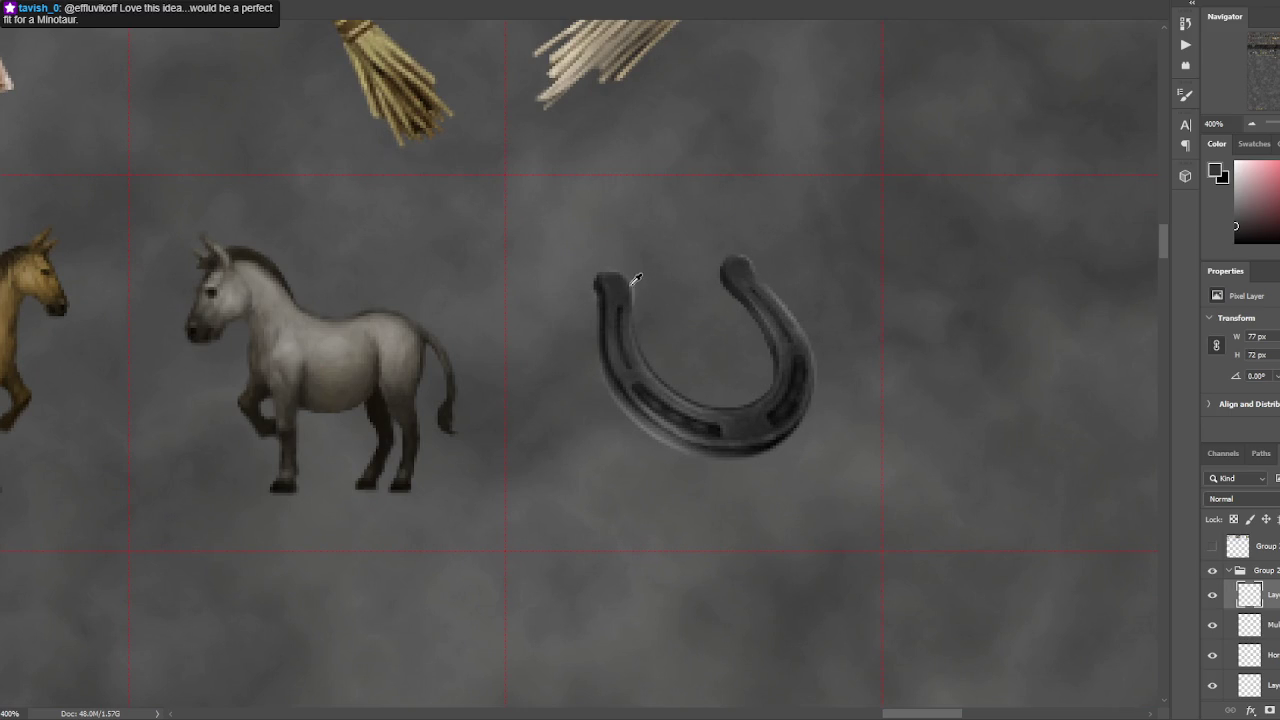
- Sample tones and darken the horseshoe's left tip, then paint along its arm
left_click(606, 287, "alt")
left_click(624, 279, "alt")
left_click(628, 284, "alt")
left_click_drag(612, 279, 626, 282)
left_click(632, 284, "alt")
left_click(737, 274, "alt")
left_click(716, 430, "alt")
left_click_drag(794, 239, 650, 249)
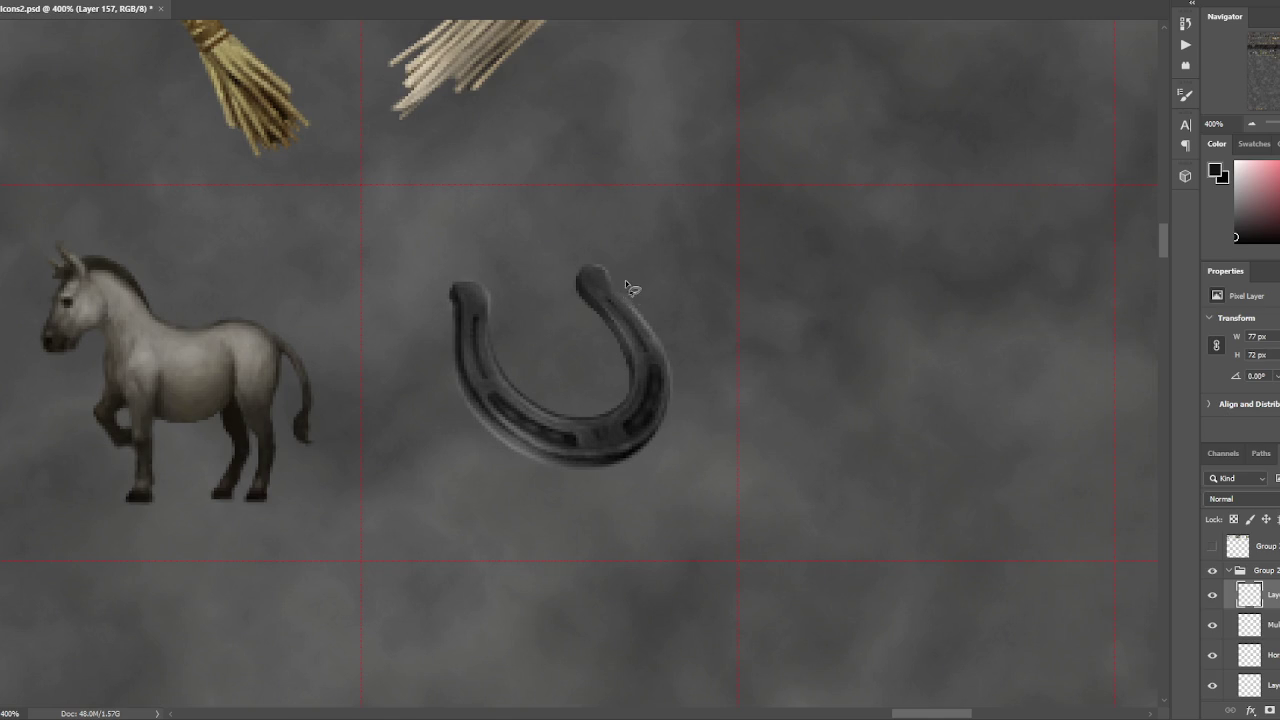
left_click(606, 276, "alt")
mouse_move(655, 368)
left_mouse_down()
mouse_move(613, 257)
mouse_move(634, 302)
left_mouse_up()
- Try small Lasso selections around the horseshoe's tips and clear them, checking zoom levels
key("ctrl+d")
left_click_drag(646, 229, 532, 234)
left_click_drag(541, 293, 538, 291)
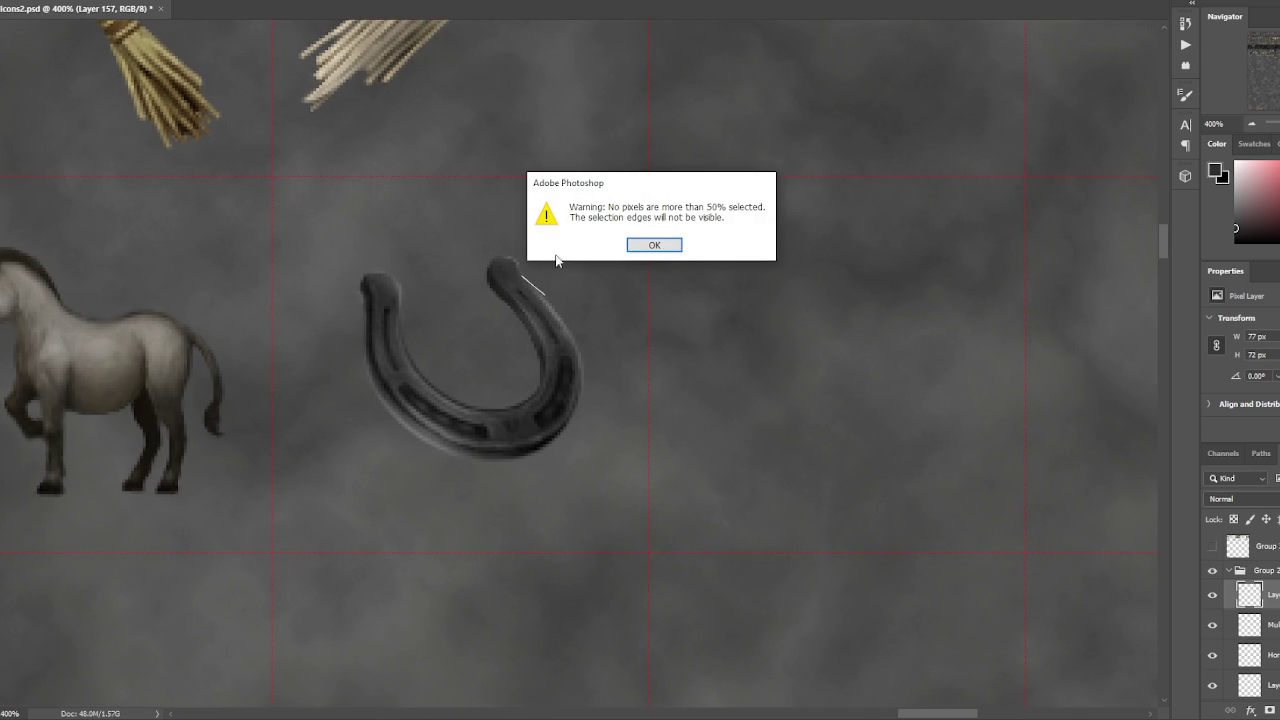
key("Return")
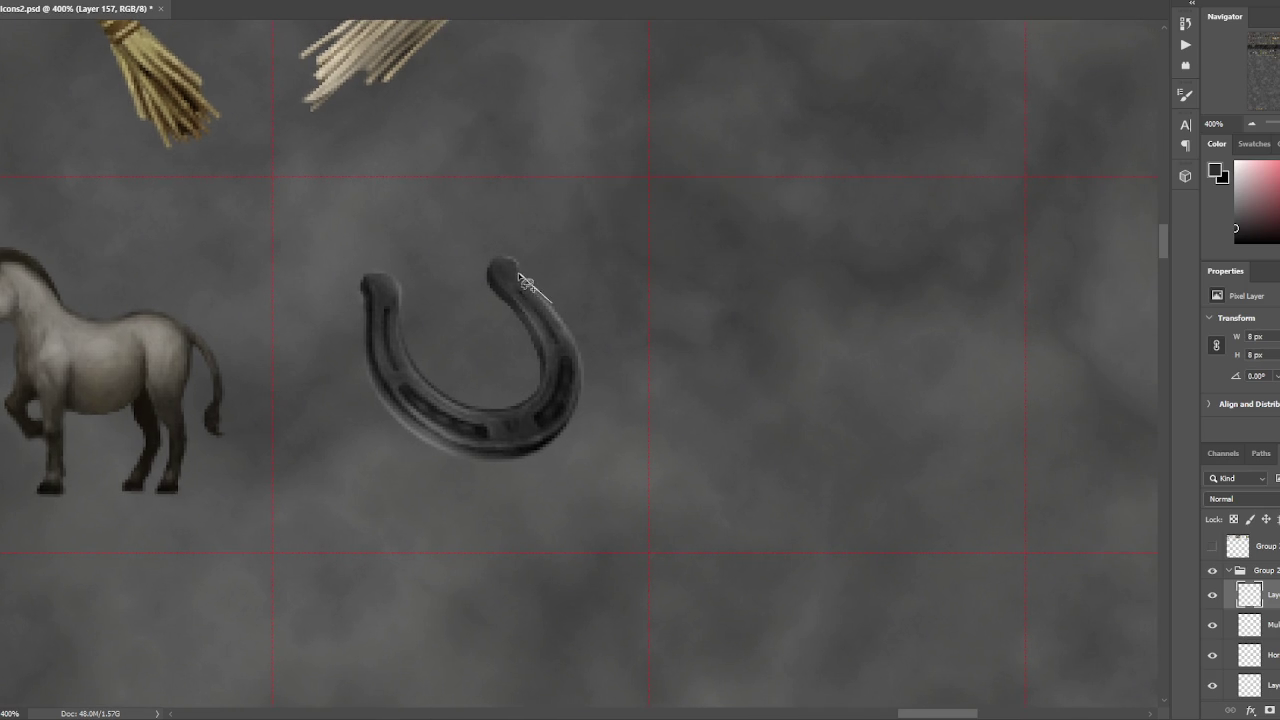
left_click_drag(517, 266, 607, 320)
key("ctrl+d")
key("ctrl+minus")
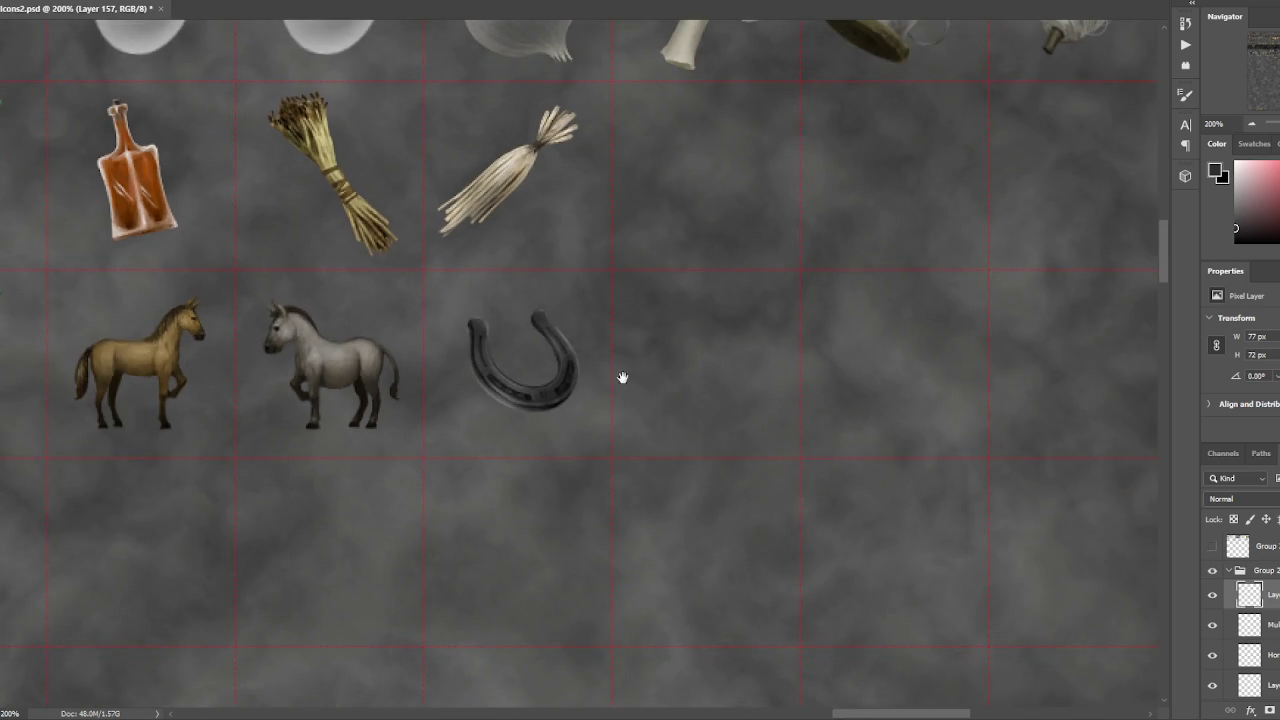
scroll(640, 370, "left", 2)
key("ctrl+plus")
key("ctrl+plus")
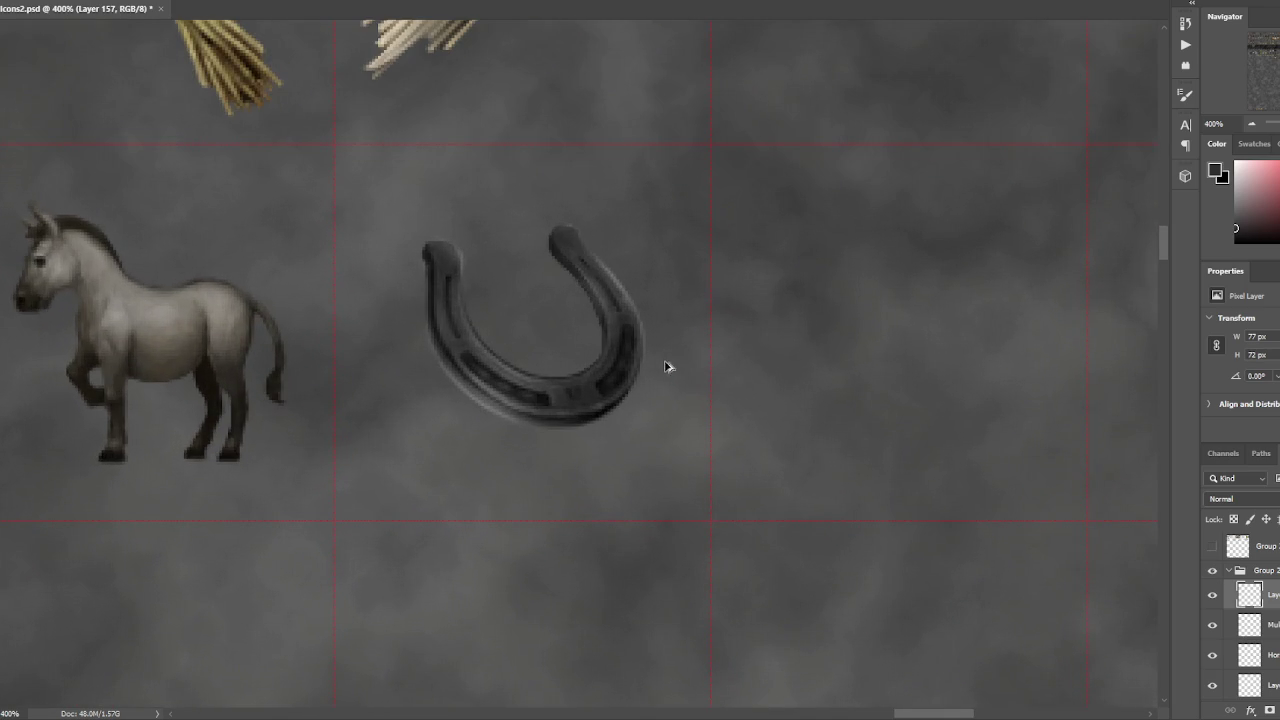
key("ctrl+shift+d")
key("ctrl+d")
key("ctrl+minus")
key("ctrl+plus")
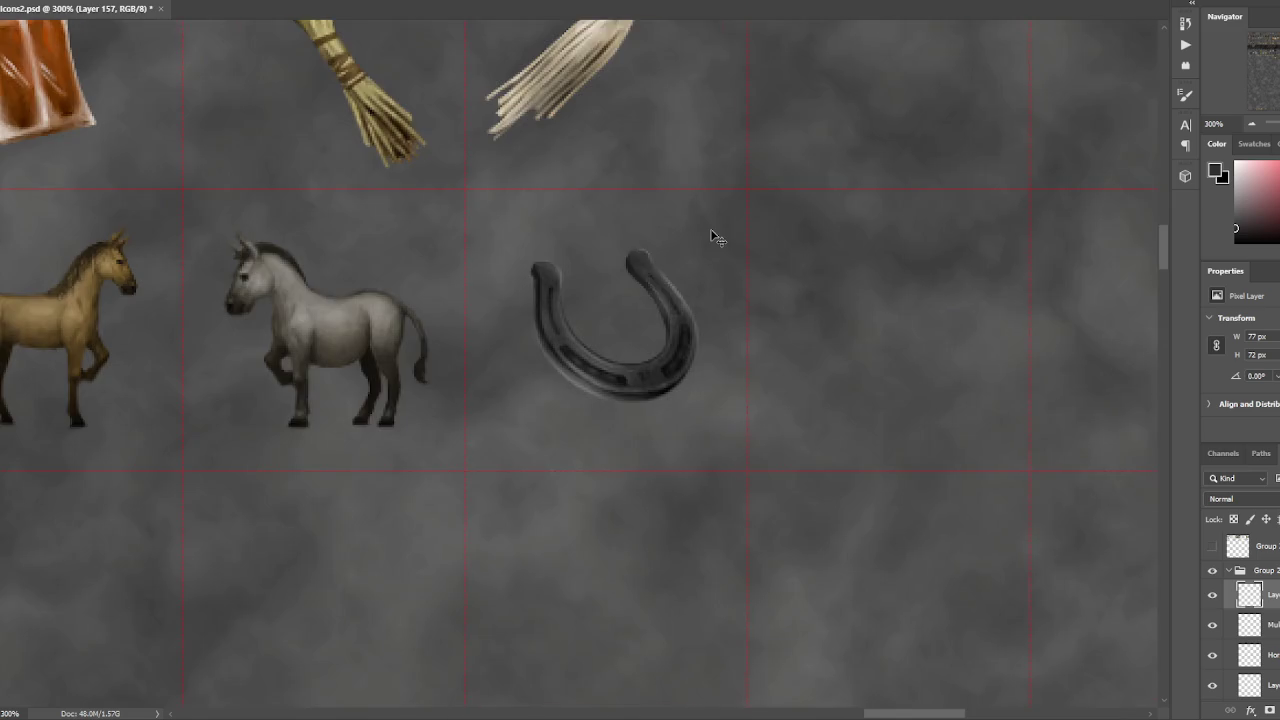
key("ctrl+minus")
key("ctrl+minus")
key("ctrl+plus")
- Save the icon sheet, duplicate the horseshoe layer and begin rotating the copy
key("ctrl+s")
key("ctrl+j")
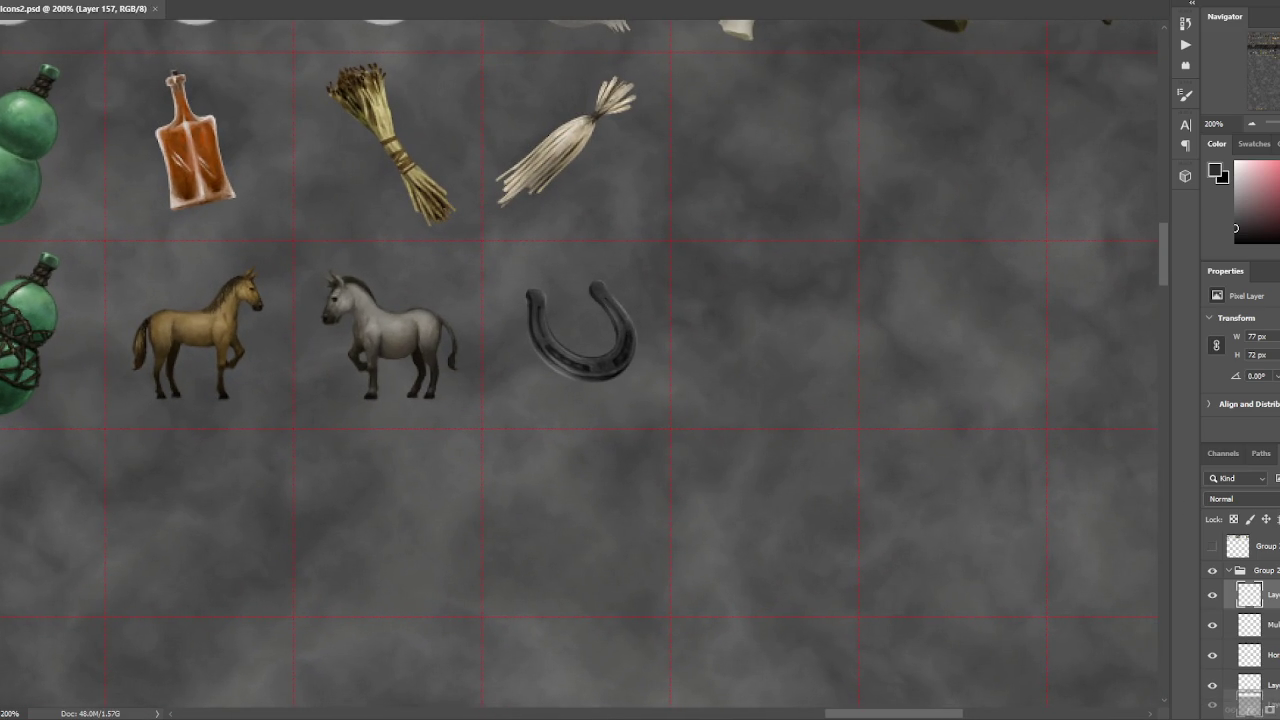
key("ctrl+t")
mouse_move(743, 466)
left_mouse_down()
mouse_move(345, 204)
mouse_move(410, 200)
left_mouse_up()
- Flip the copy horizontally, move it one grid cell right, commit, and zoom to 300%
right_click(614, 345)
left_click(630, 584)
left_click_drag(625, 318, 754, 318)
key("Return")
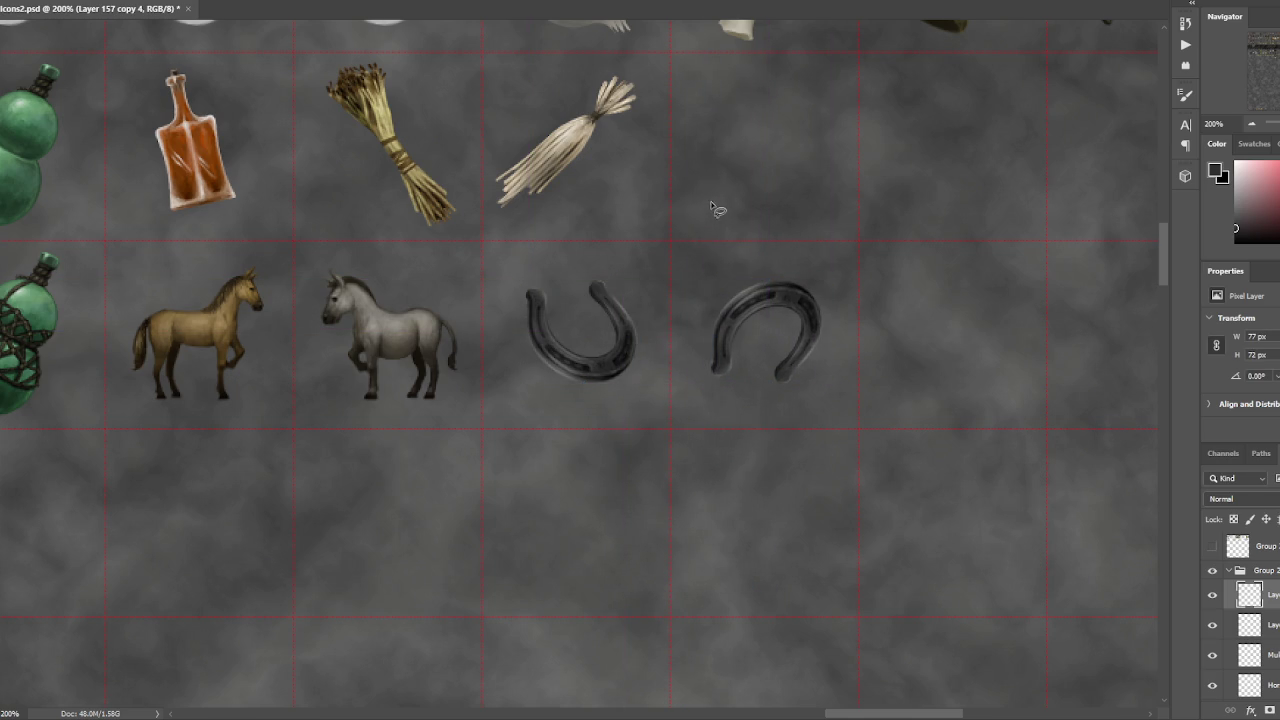
key("ctrl+plus")
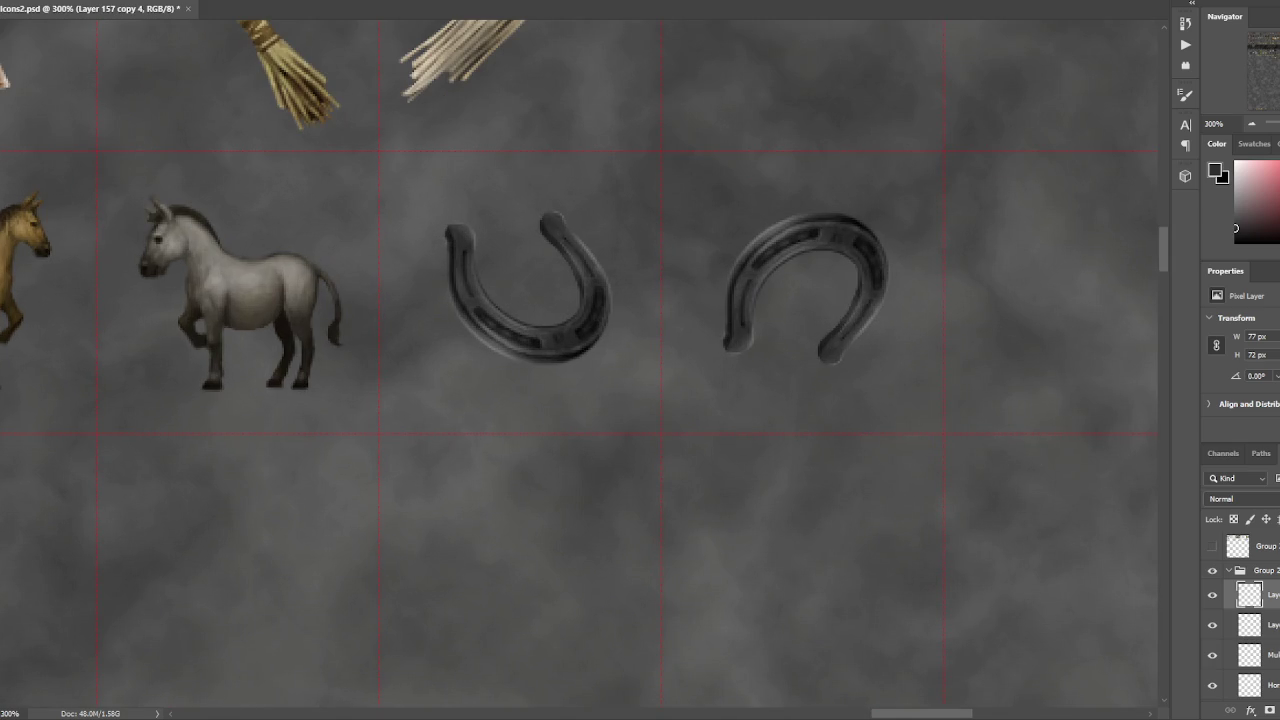
left_click(1212, 595)
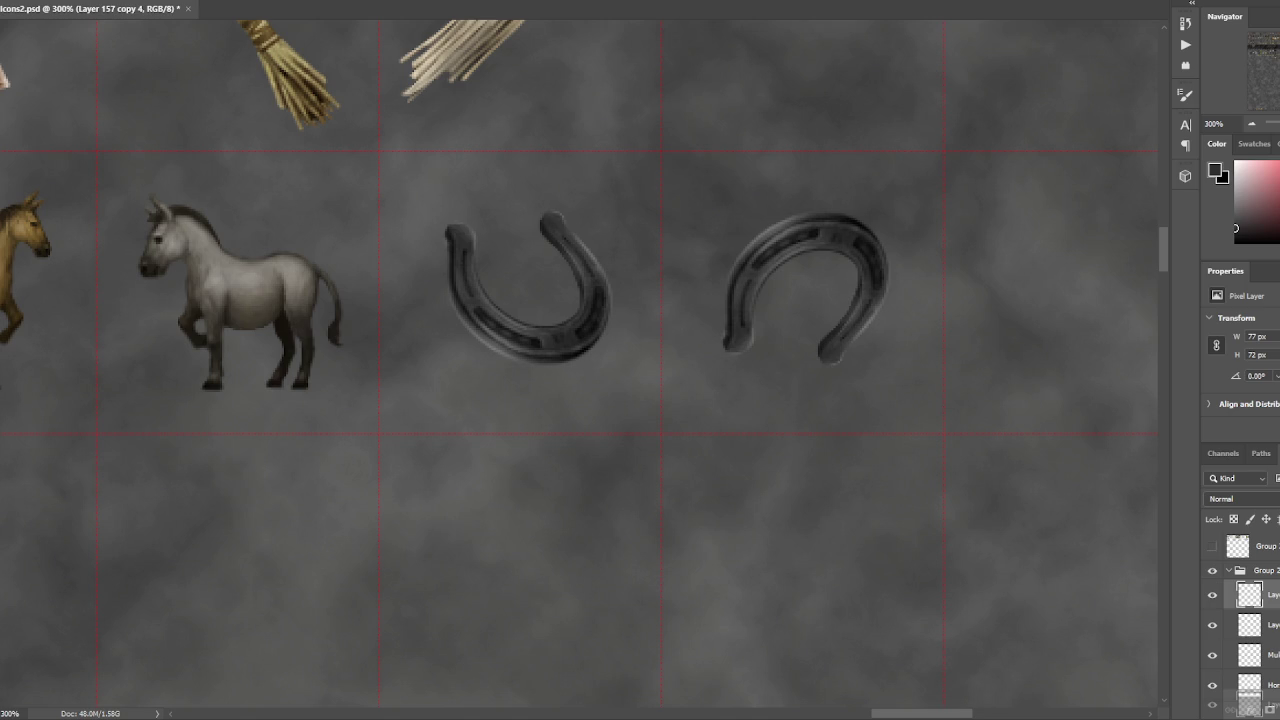
left_click(1212, 595)
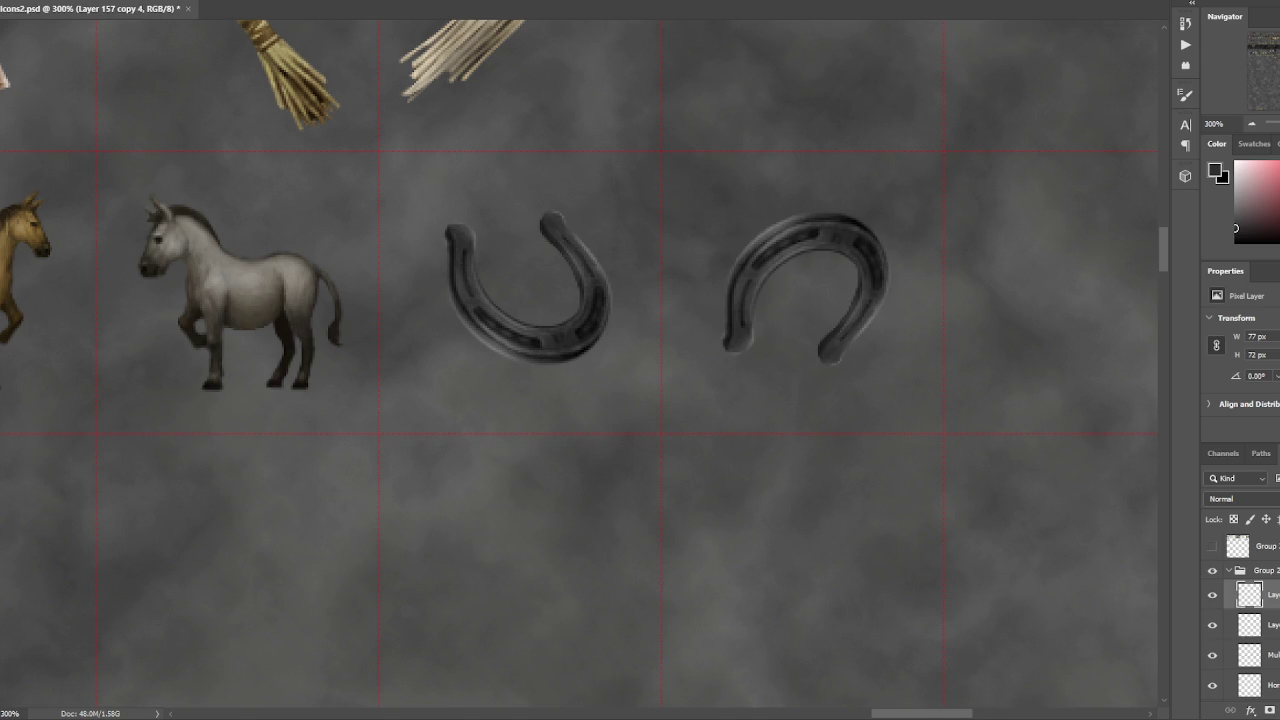
left_click(862, 214, "alt")
left_click(851, 227, "alt")
left_click_drag(856, 373, 840, 368)
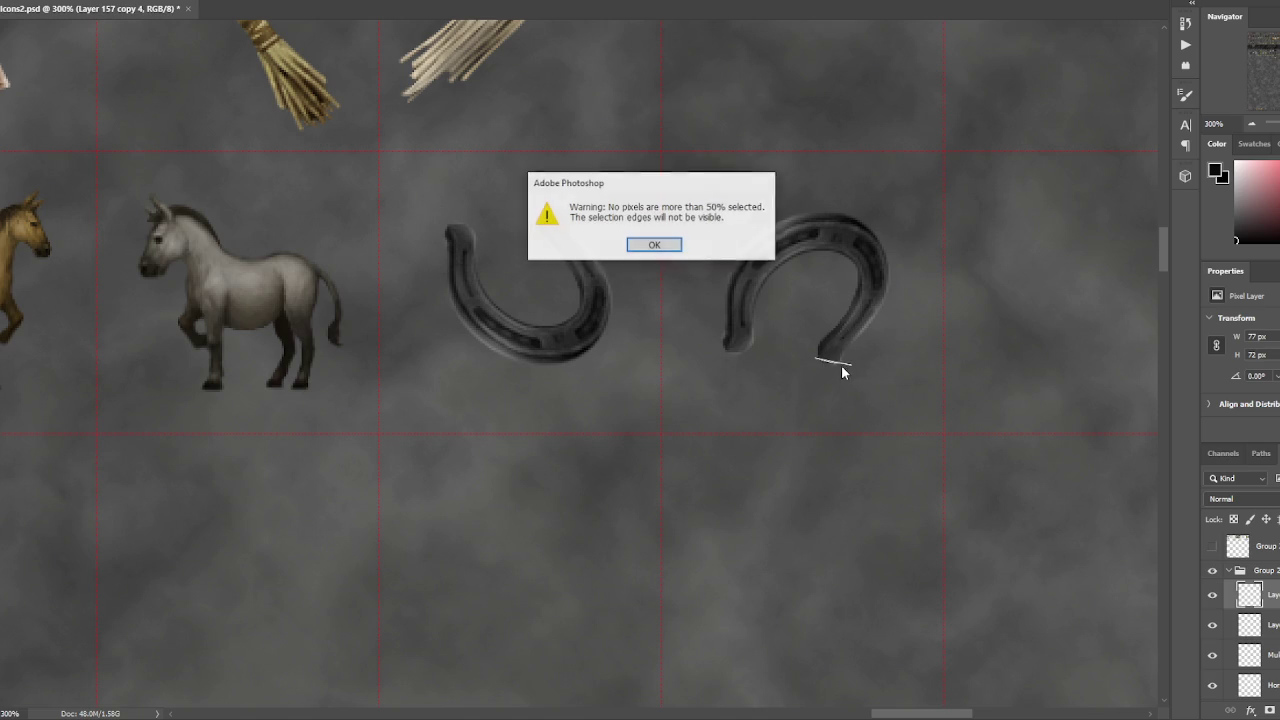
left_click(660, 246)
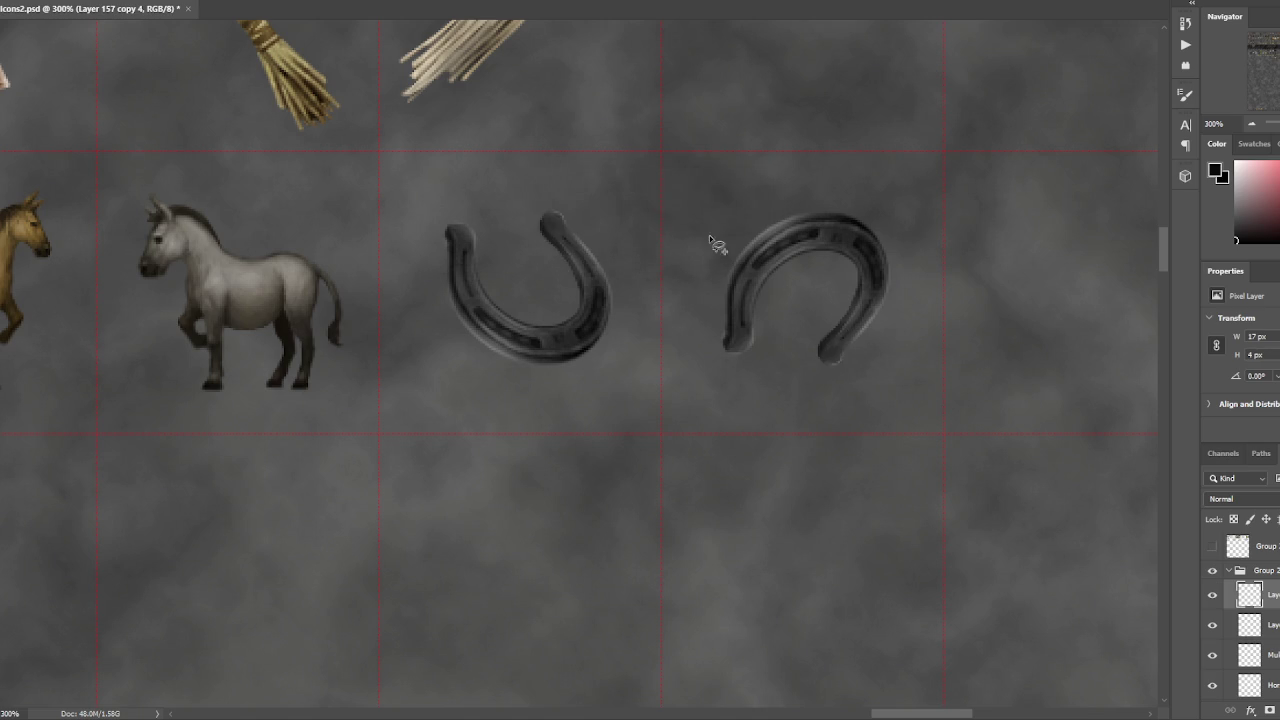
left_click(851, 354)
left_click_drag(860, 340, 852, 368)
left_click(955, 348)
mouse_move(850, 362)
left_mouse_down()
mouse_move(820, 368)
mouse_move(848, 360)
left_mouse_up()
key("Delete")
key("ctrl+d")
key("ctrl+z")
key("ctrl+z")
key("ctrl+z")
key("e")
key("ctrl+minus")
key("ctrl+minus")
key("ctrl+plus")
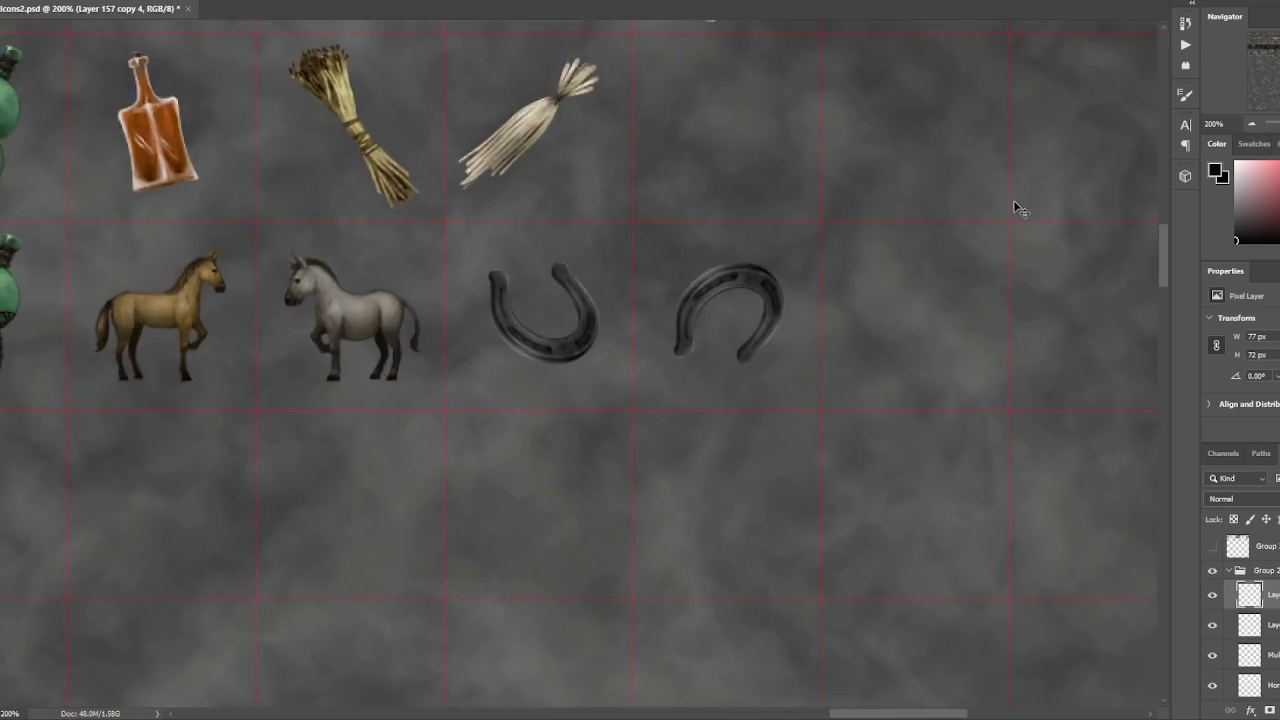
key("ctrl+plus")
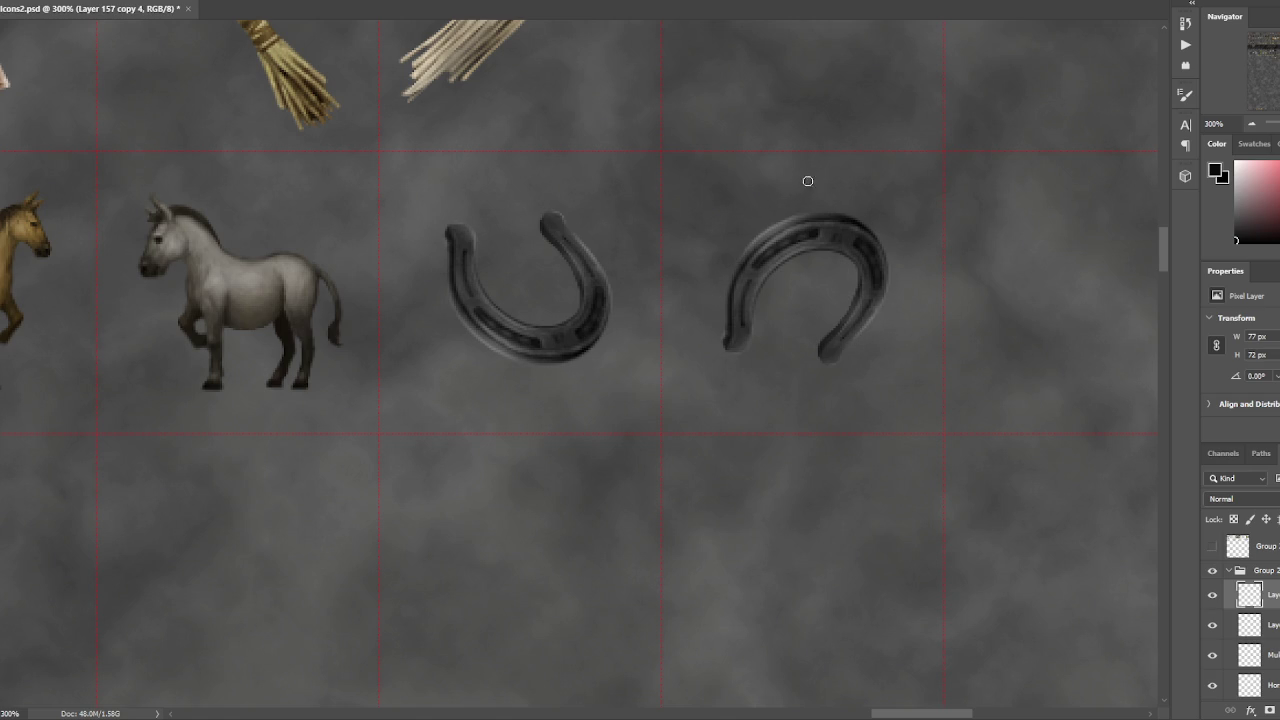
key("v")
key("b")
- Repaint the copy's upper edge and top arc with a lighter grey highlight
left_click(740, 267, "alt")
left_click(820, 209, "alt")
left_click(774, 224, "alt")
left_click(770, 228, "alt")
left_click_drag(808, 220, 840, 215)
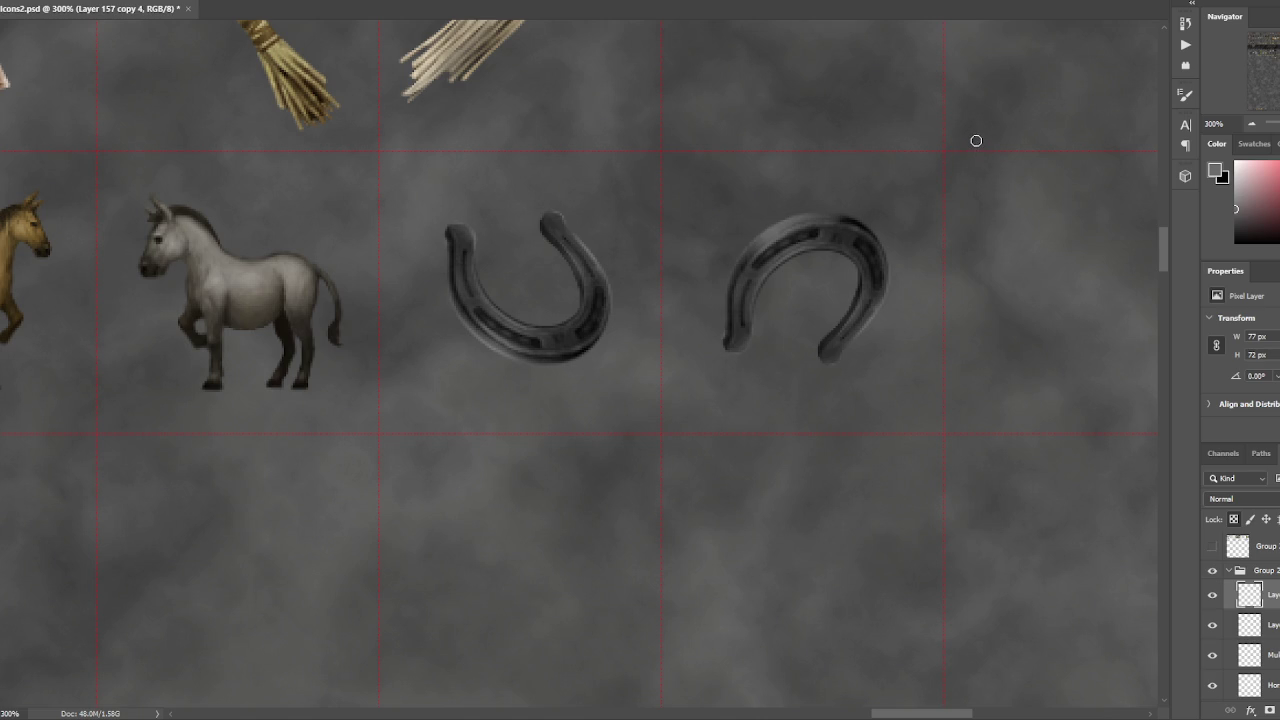
left_click_drag(1241, 203, 1236, 184)
key("ctrl+minus")
key("ctrl+plus")
key("x")
left_click_drag(745, 244, 806, 233)
- Darken the right horseshoe's top-left arc so the nail holes show
mouse_move(806, 233)
left_mouse_down()
mouse_move(745, 275)
mouse_move(765, 270)
left_mouse_up()
key("b")
key("ctrl+d")
key("ctrl+minus")
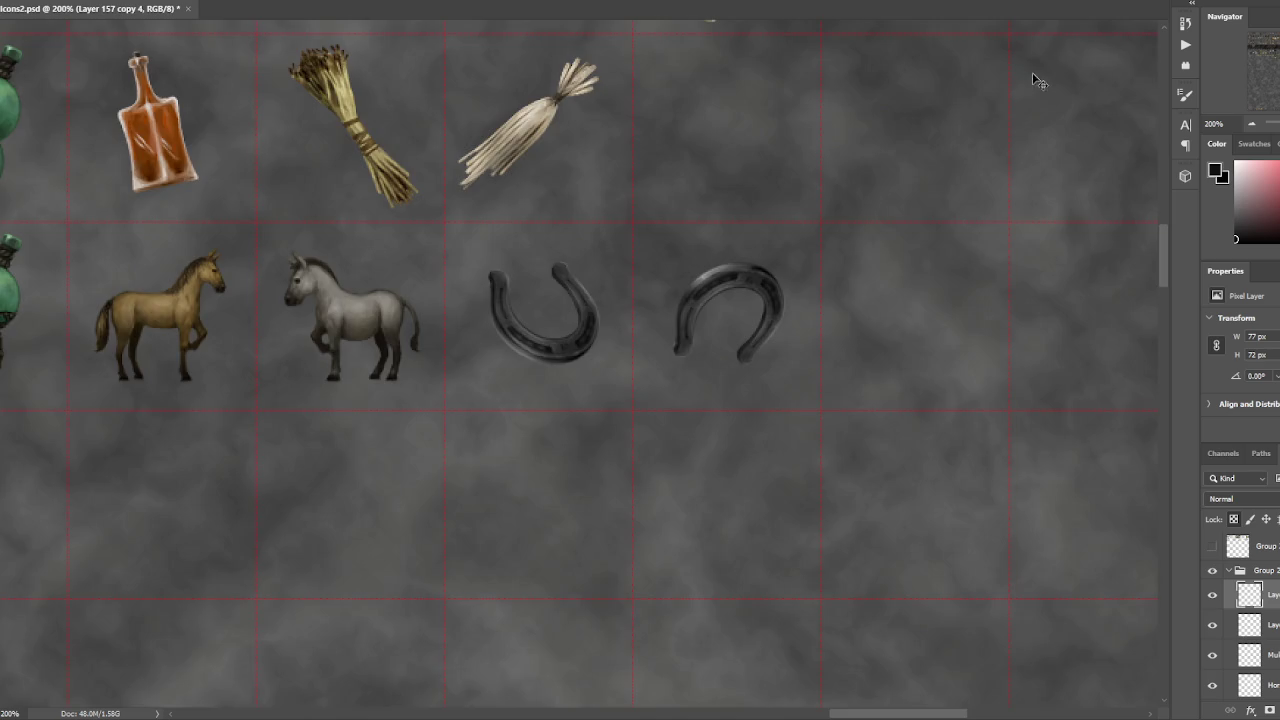
key("ctrl+plus")
key("ctrl+plus")
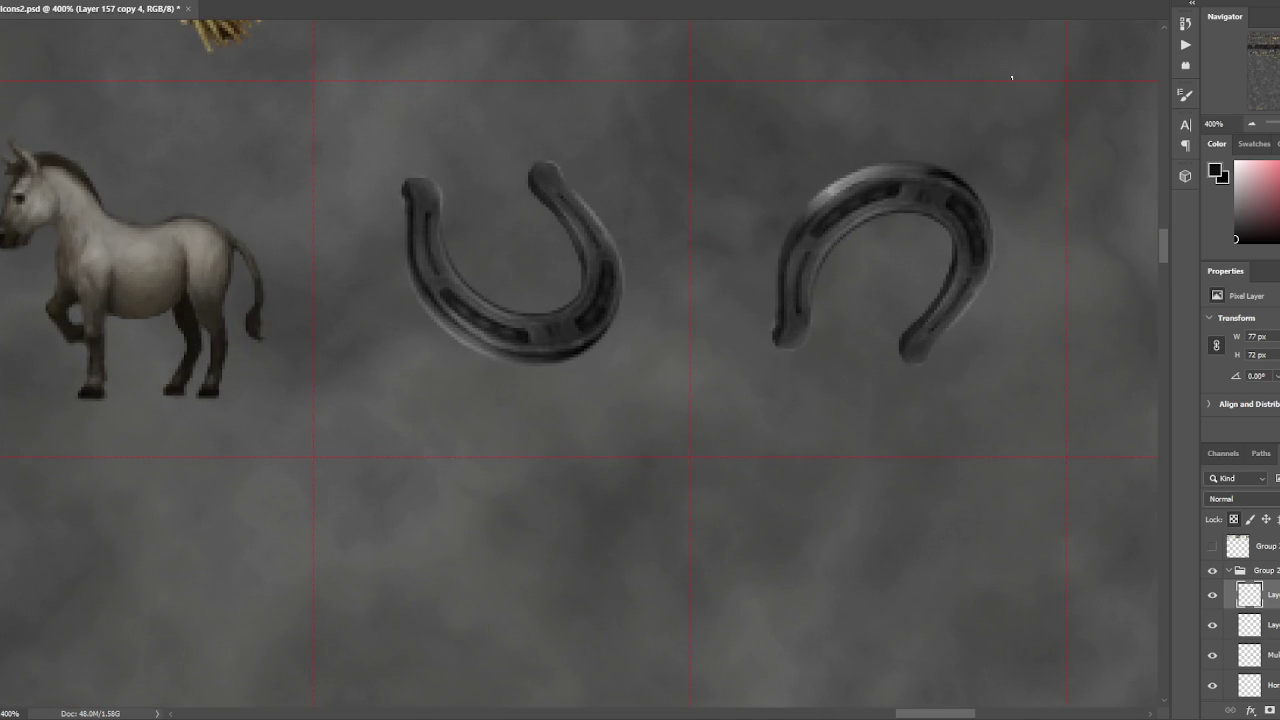
key("ctrl+minus")
key("ctrl+minus")
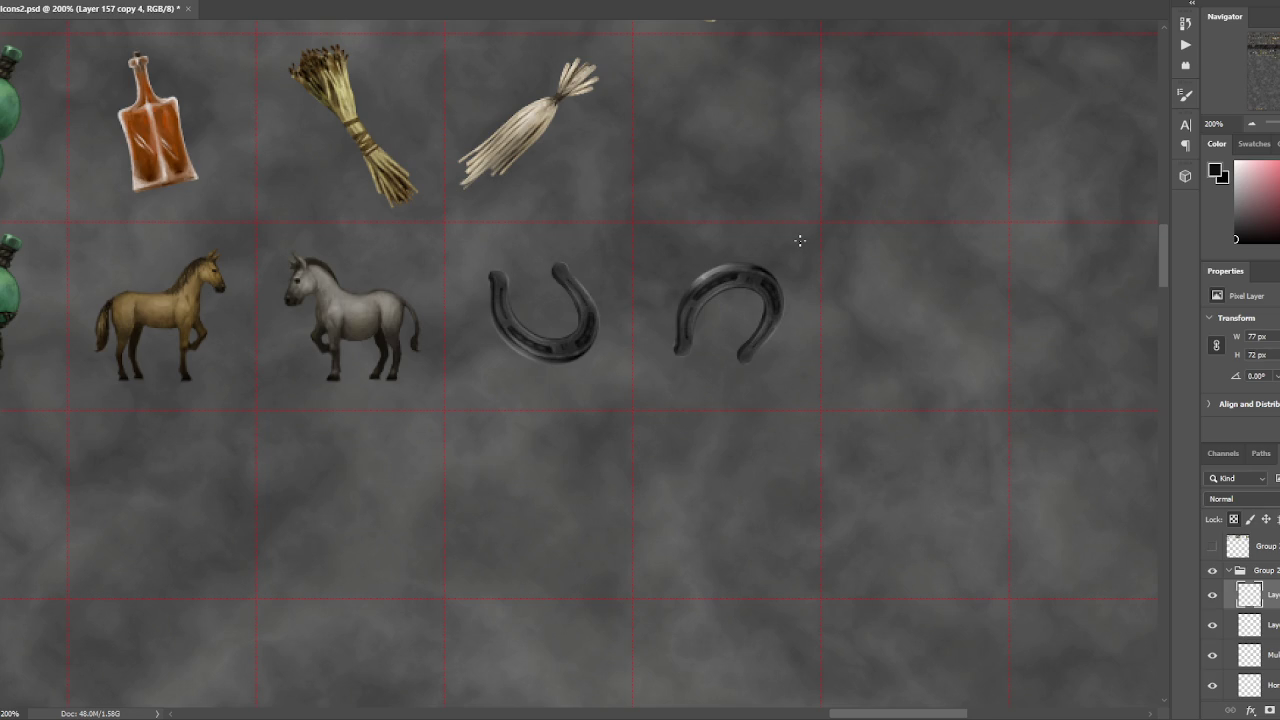
key("ctrl+plus")
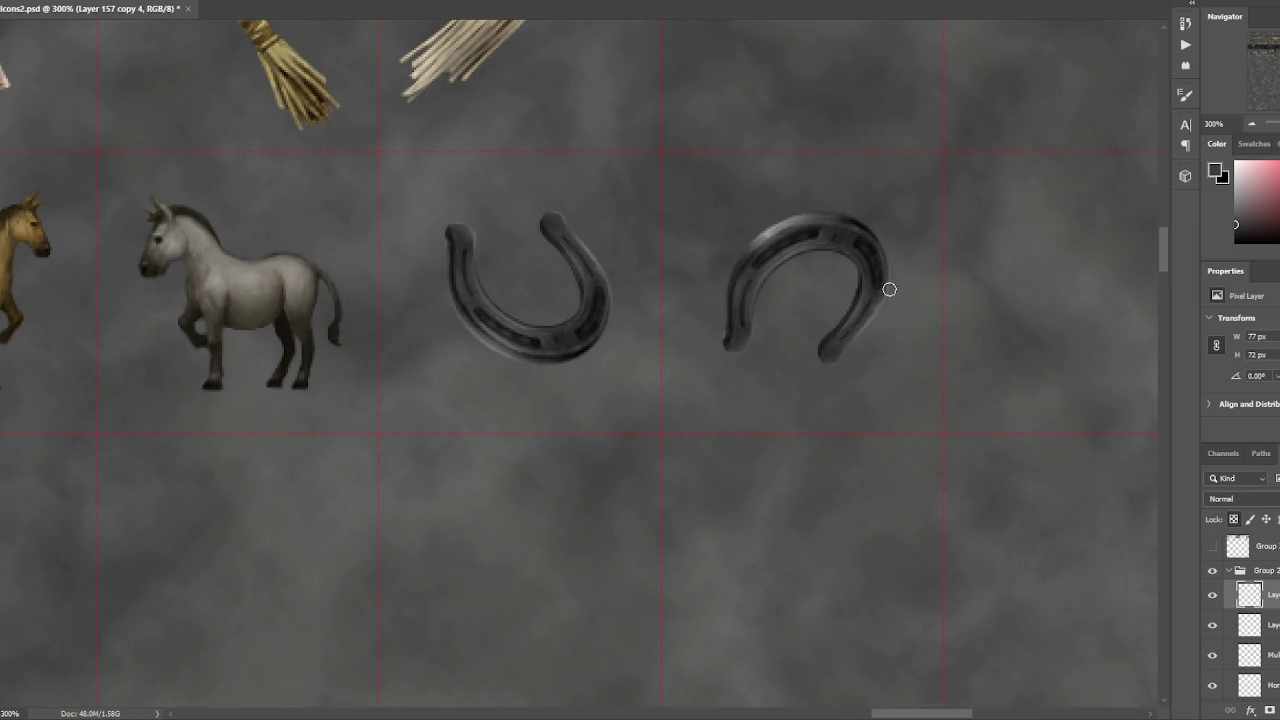
- Lasso and darken the inner arm, then dab both tips rounder with a larger brush
key("l")
left_click_drag(856, 270, 846, 302)
left_click(870, 236, "alt")
key("ctrl+d")
key("bracketright")
key("bracketright")
key("bracketright")
left_click(740, 344)
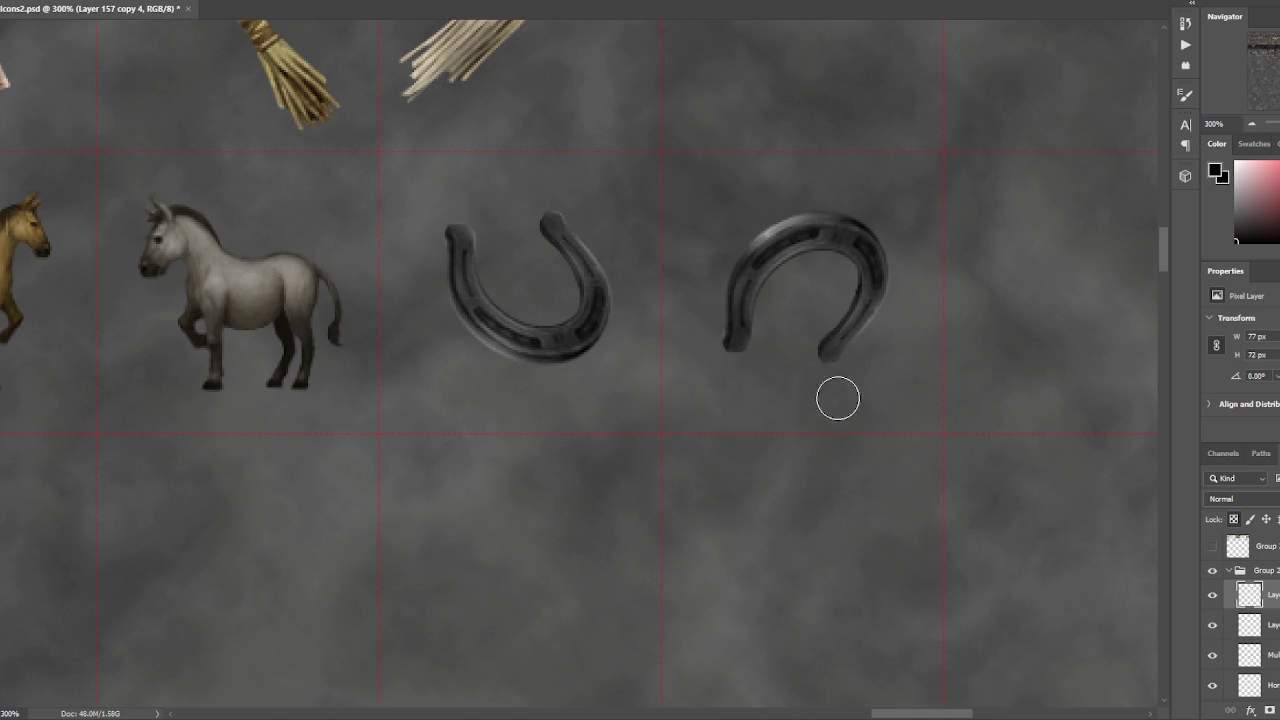
left_click(814, 366)
key("ctrl+minus")
key("ctrl+plus")
- Duplicate the right horseshoe, rotate it upside down, flip it horizontally, and place it over the left one
key("ctrl+j")
key("ctrl+t")
mouse_move(917, 323)
left_mouse_down()
mouse_move(692, 283)
mouse_move(714, 251)
left_mouse_up()
right_click(786, 286)
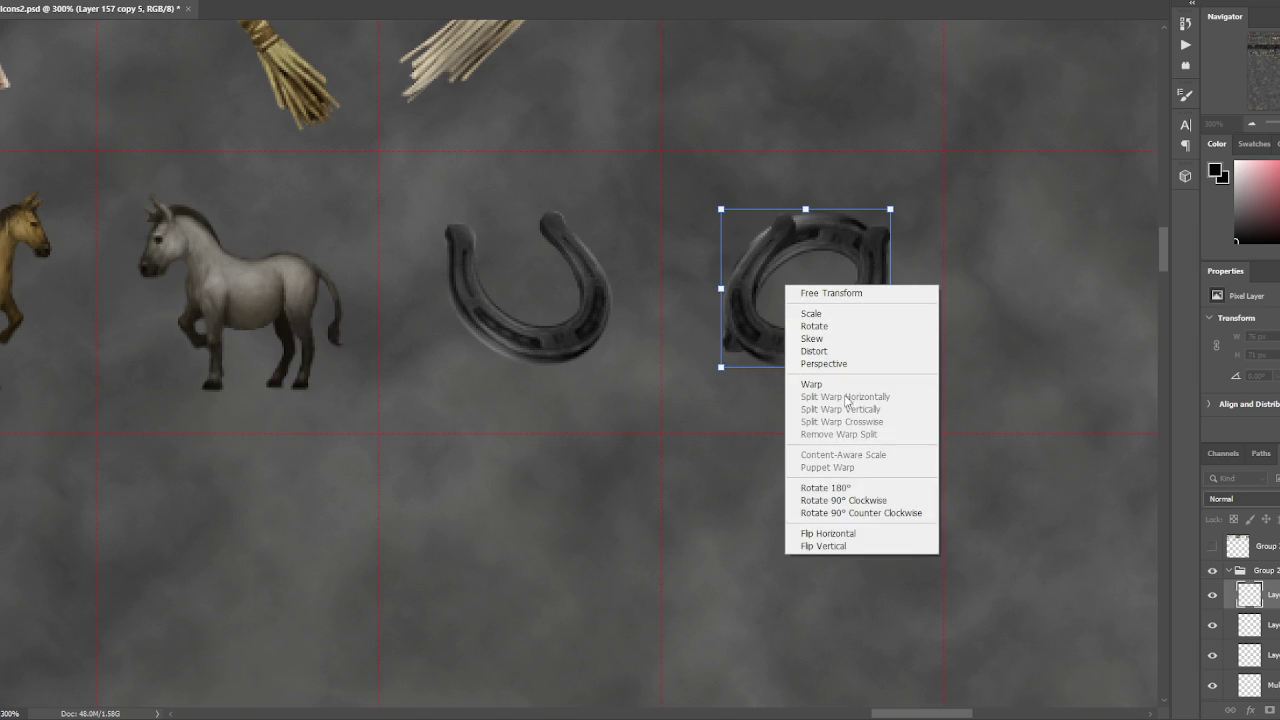
left_click(858, 536)
left_click_drag(860, 325, 580, 330)
key("Return")
- Toggle visibility of the copy and the right horseshoe to compare them
left_click(1212, 595)
left_click(1212, 595)
left_click(1212, 595)
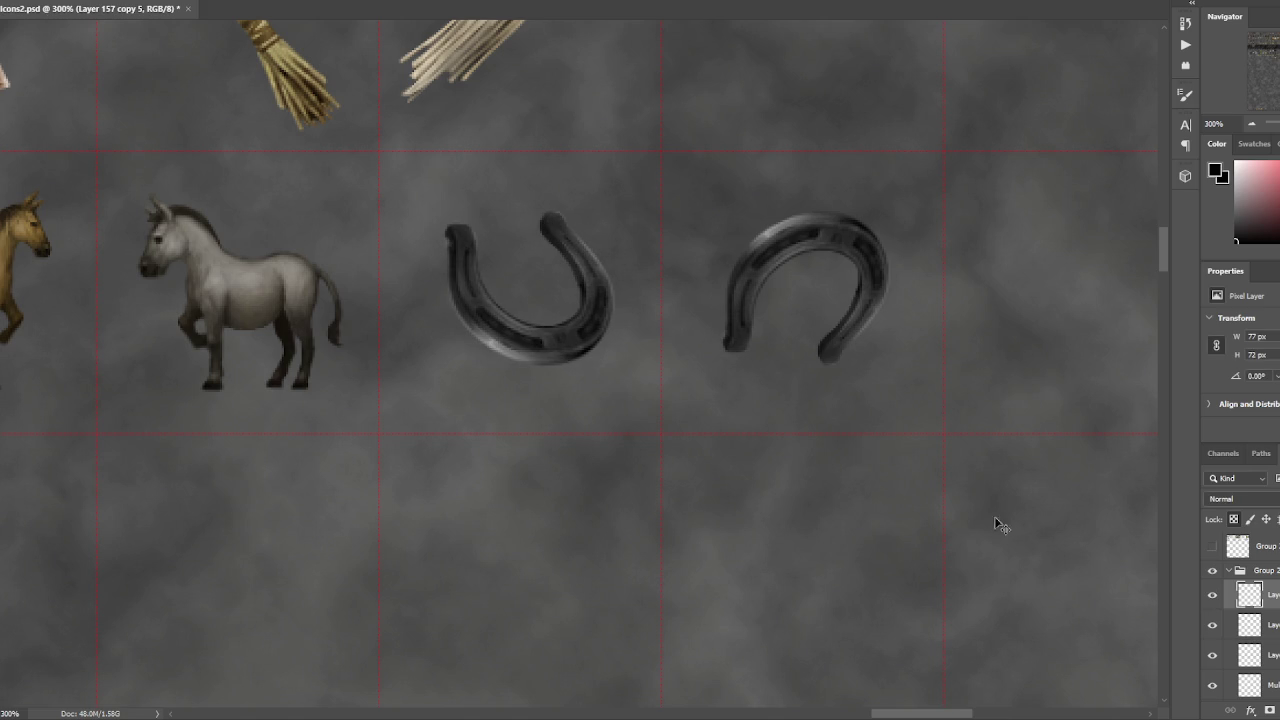
left_click(1212, 595)
left_click(1212, 595)
left_click(1212, 595)
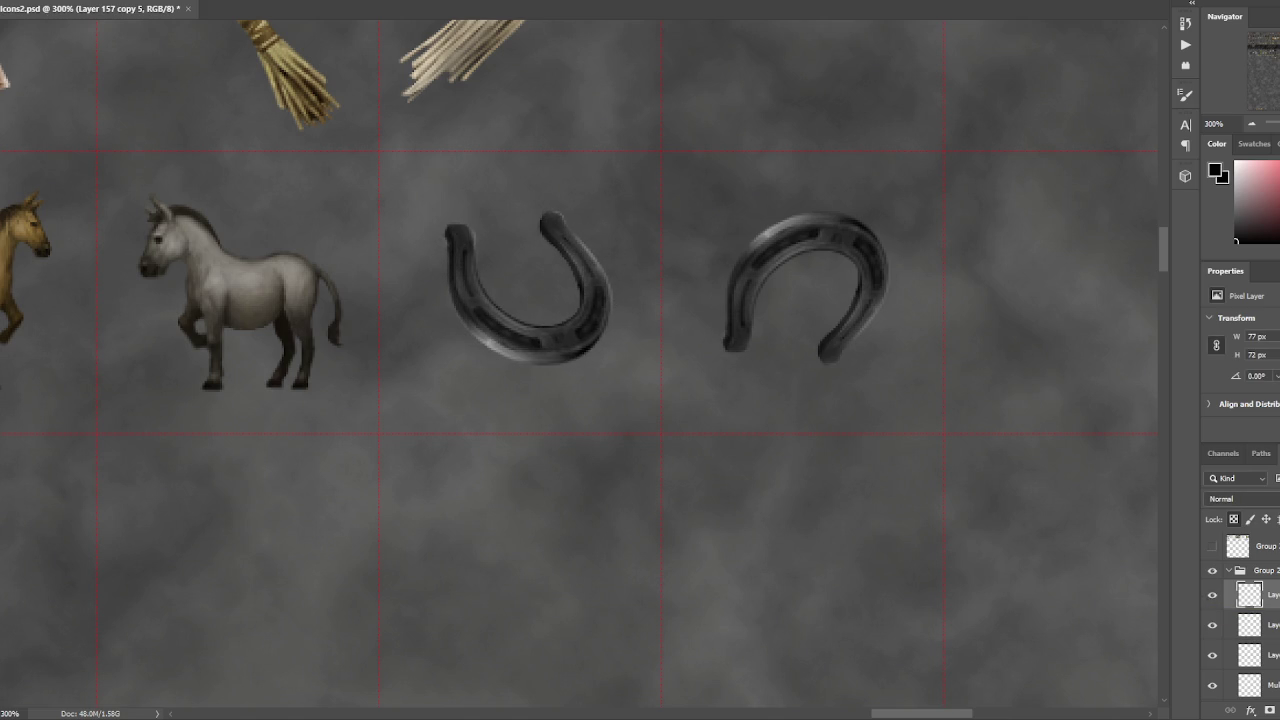
left_click(1213, 625)
left_click(1213, 625)
- Hide and delete the unused third layer
key("ctrl+1")
key("ctrl+plus")
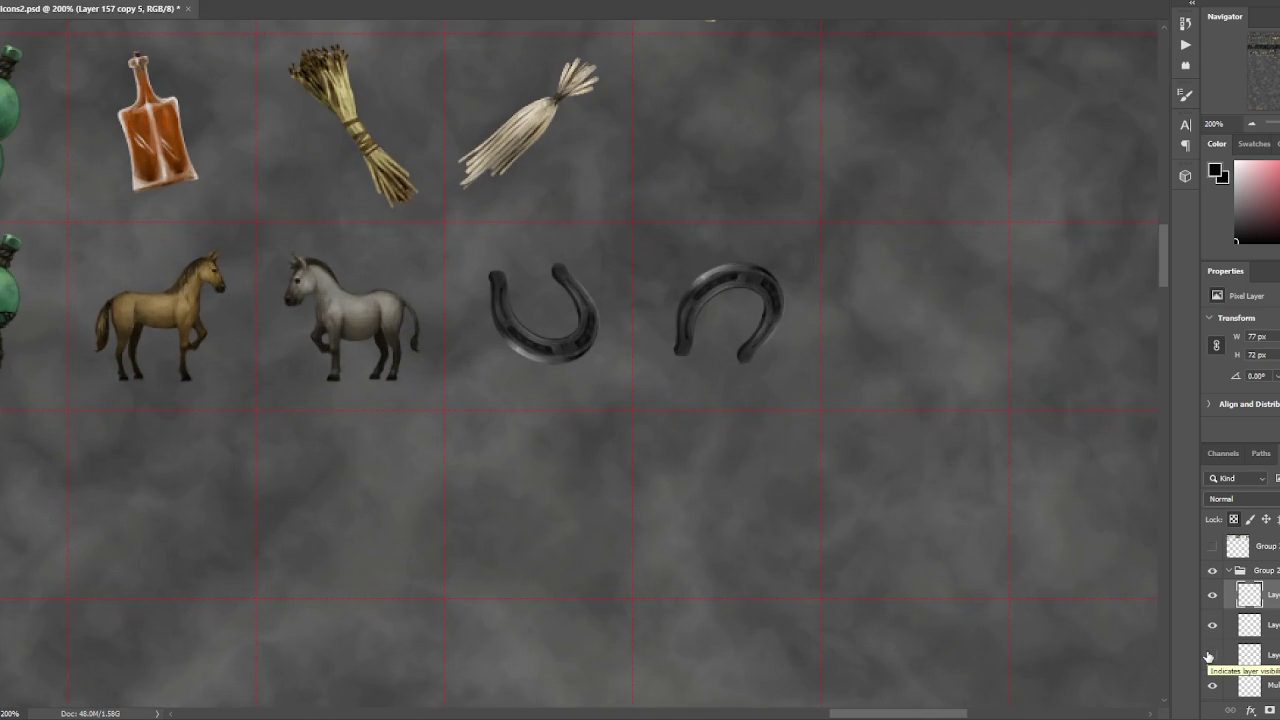
left_click(1210, 655)
left_click(1252, 712)
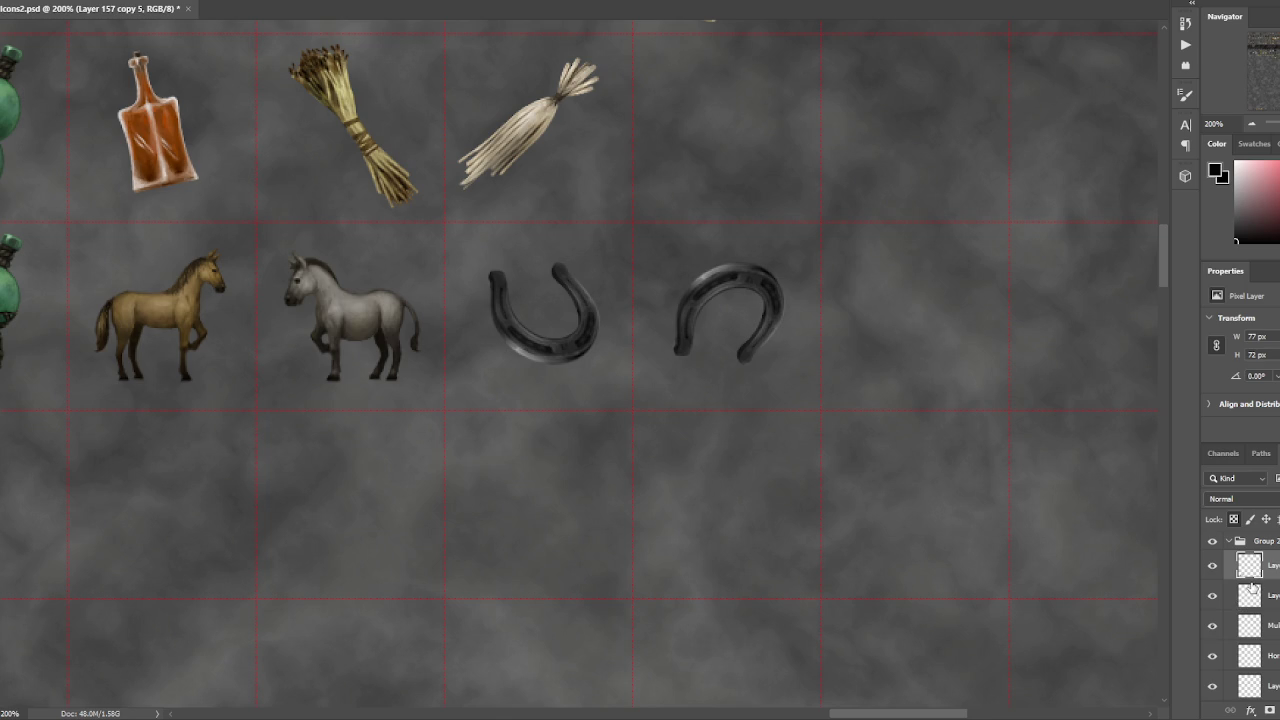
- Compare the two horseshoe layers, then drag the right horseshoe's layer to the trash
scroll(1076, 461, "down", 2)
scroll(903, 437, "down", 1)
scroll(929, 447, "up", 1)
scroll(929, 447, "up", 2)
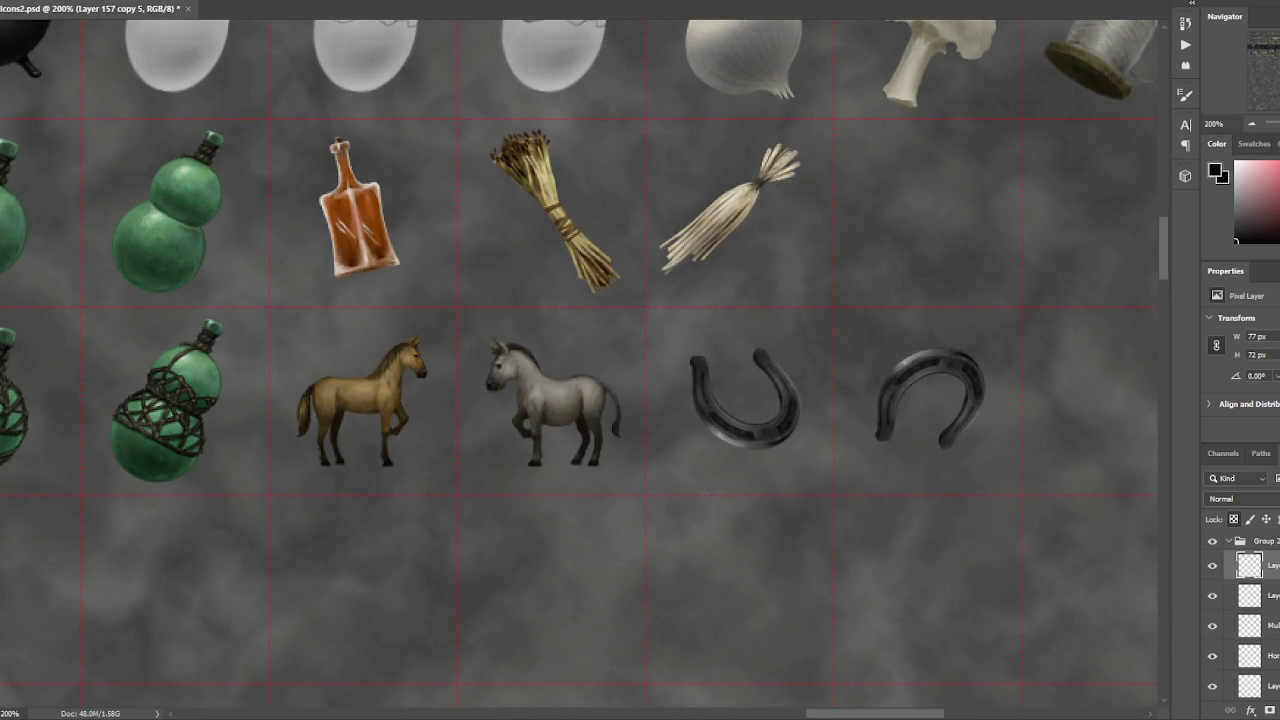
left_click(1268, 595, "ctrl")
left_click(1262, 565)
left_click(1212, 565)
left_click(1212, 595)
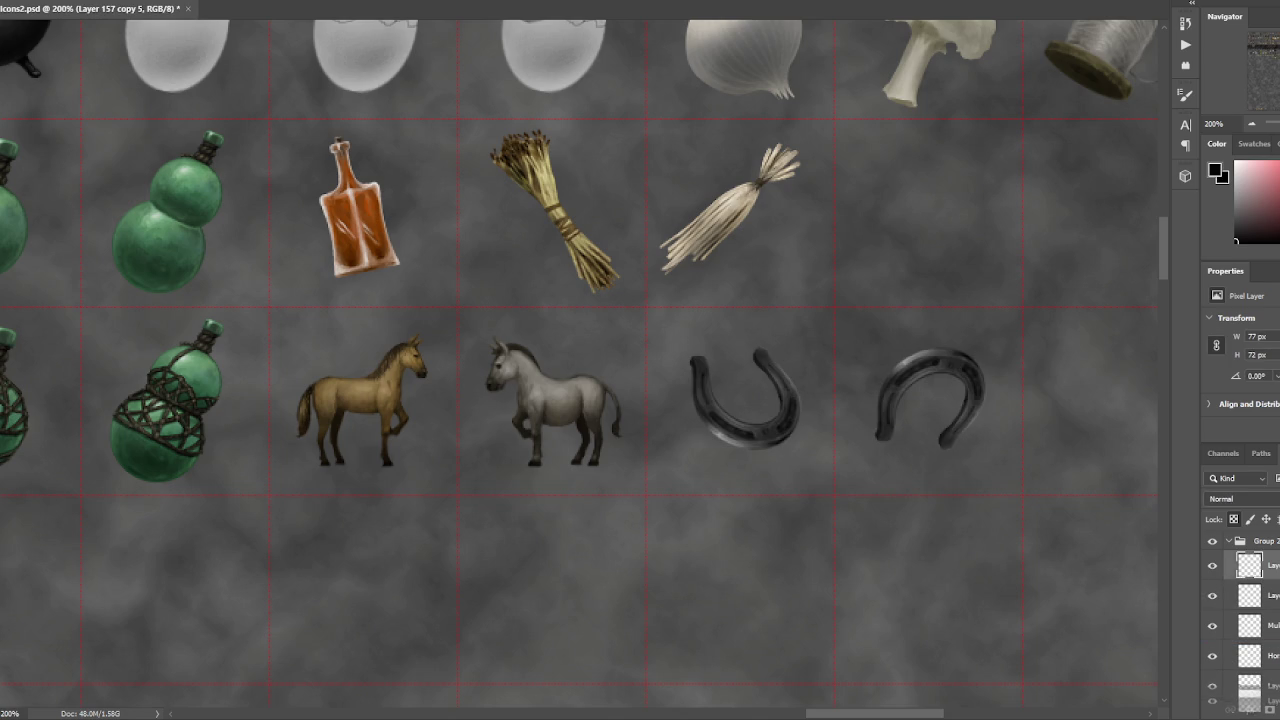
left_click_drag(1250, 595, 1270, 710)
key("ctrl+l")
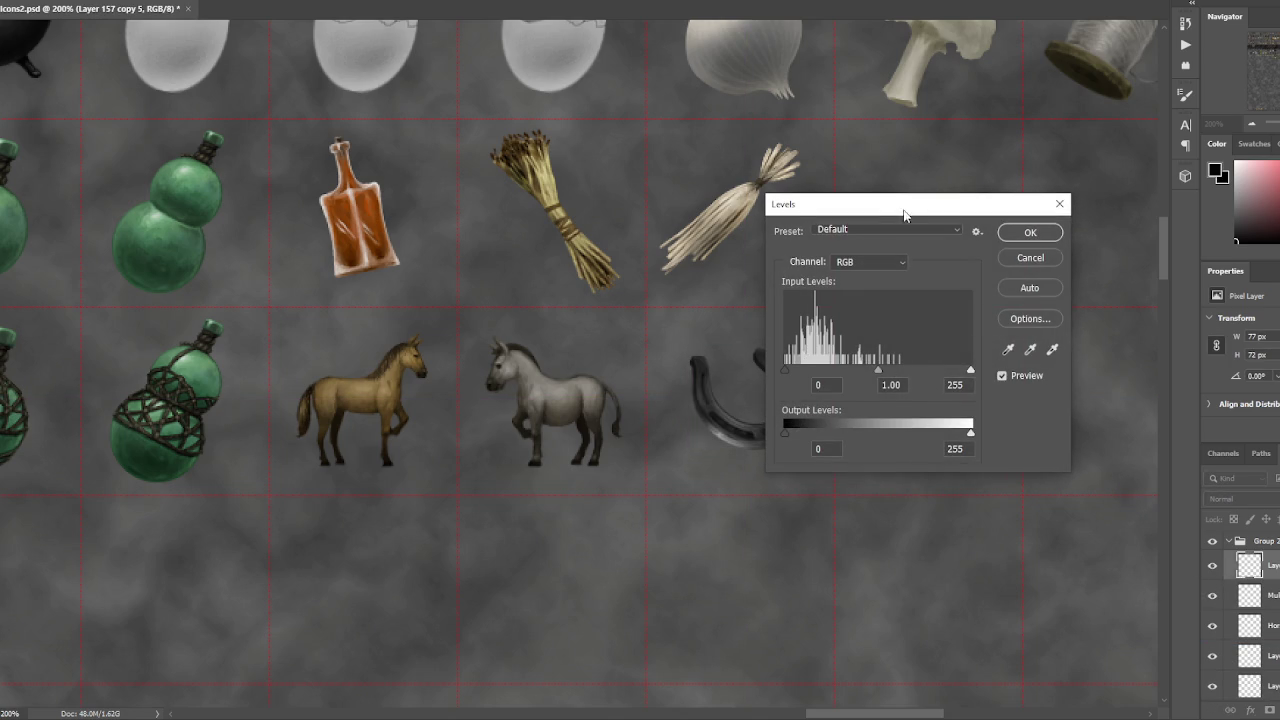
- Raise the horseshoe's Levels midtone to 1.19 and apply it
left_click_drag(905, 214, 1029, 220)
left_click_drag(1003, 377, 980, 377)
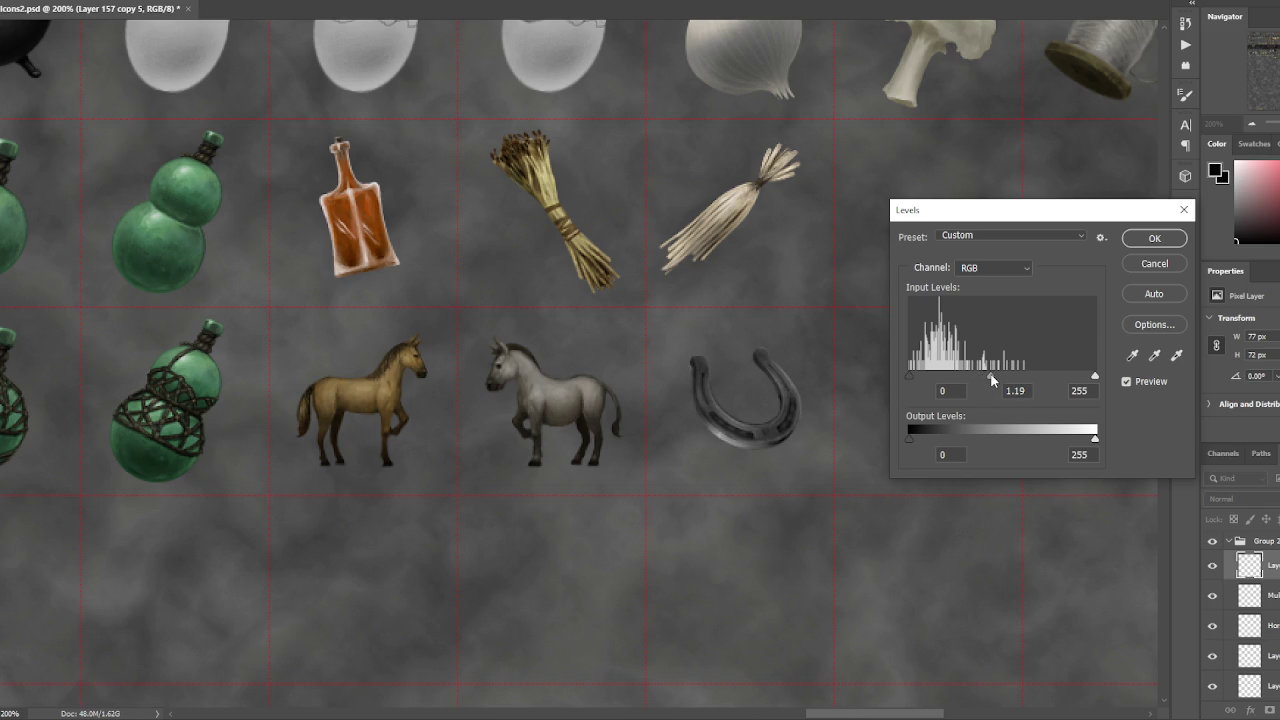
left_click(1150, 240)
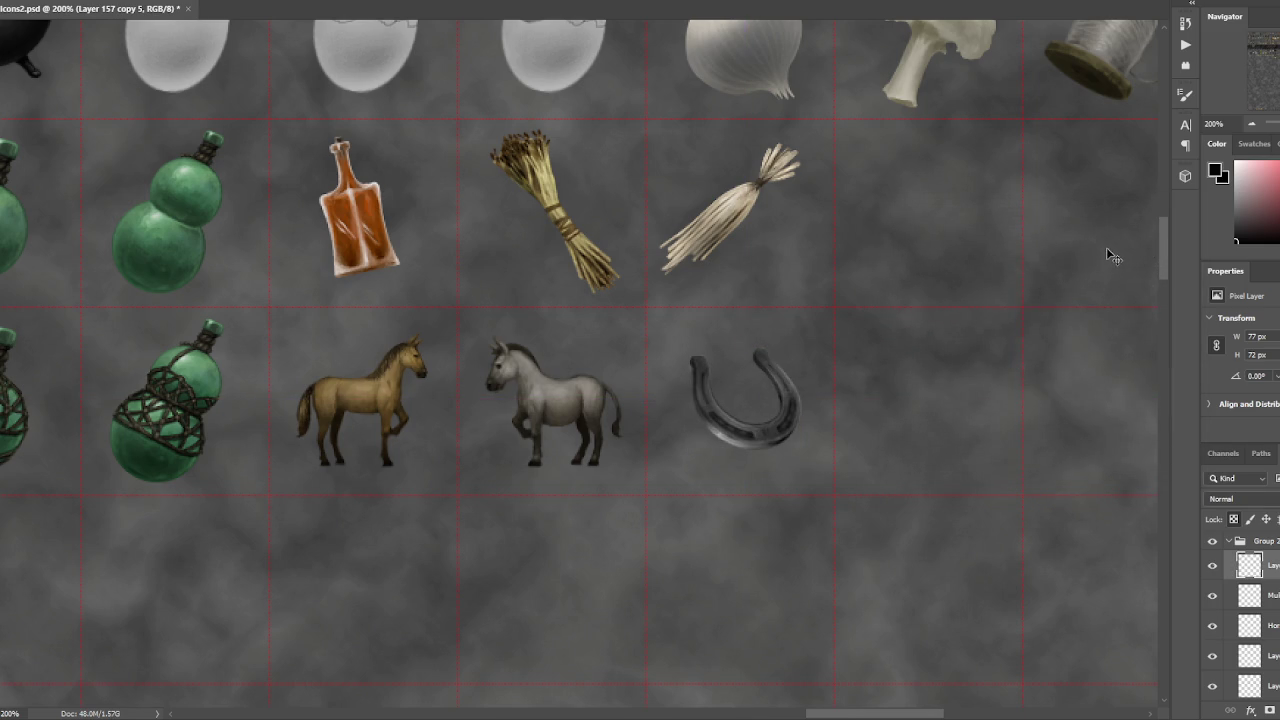
left_click_drag(1090, 377, 989, 373)
key("b")
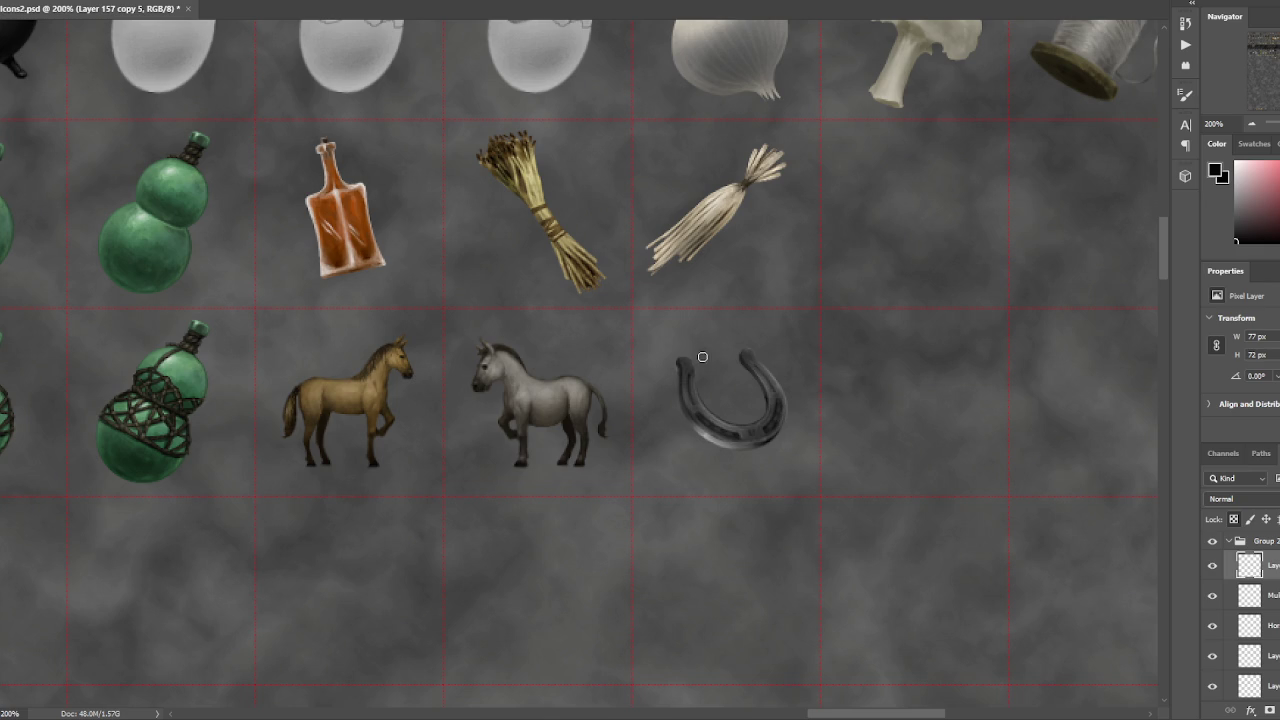
left_click(175, 2)
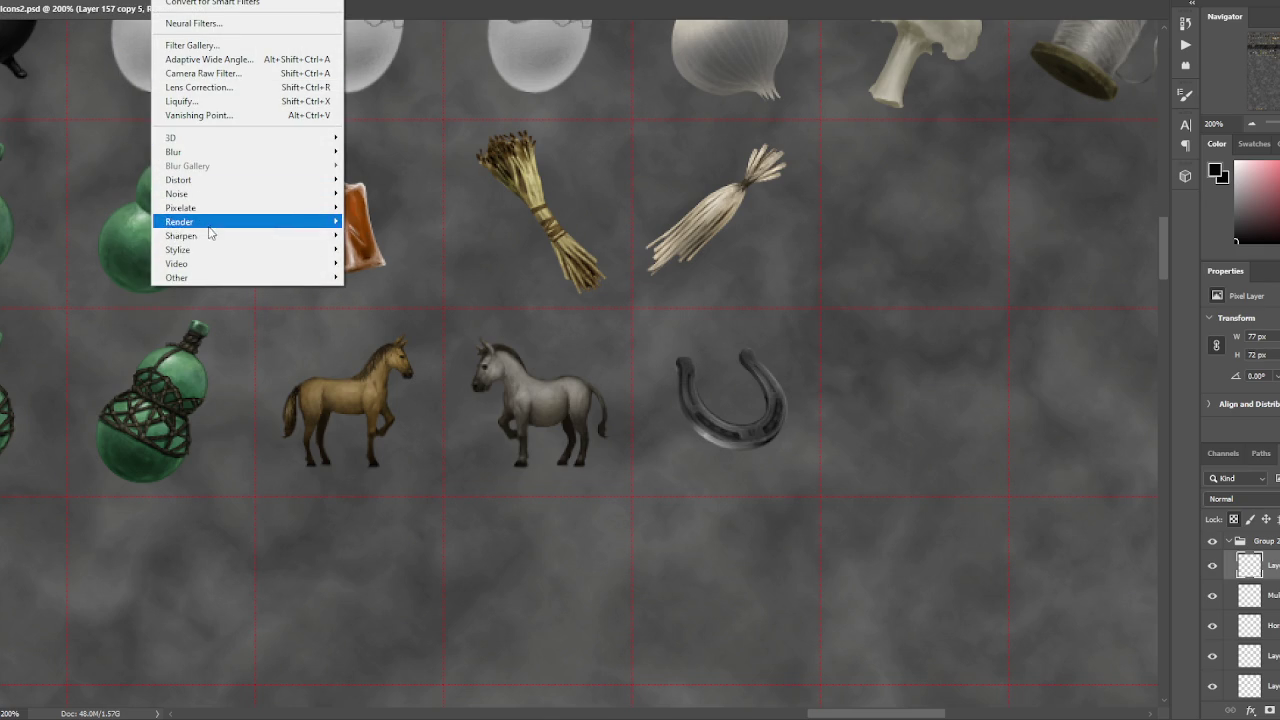
mouse_move(181, 235)
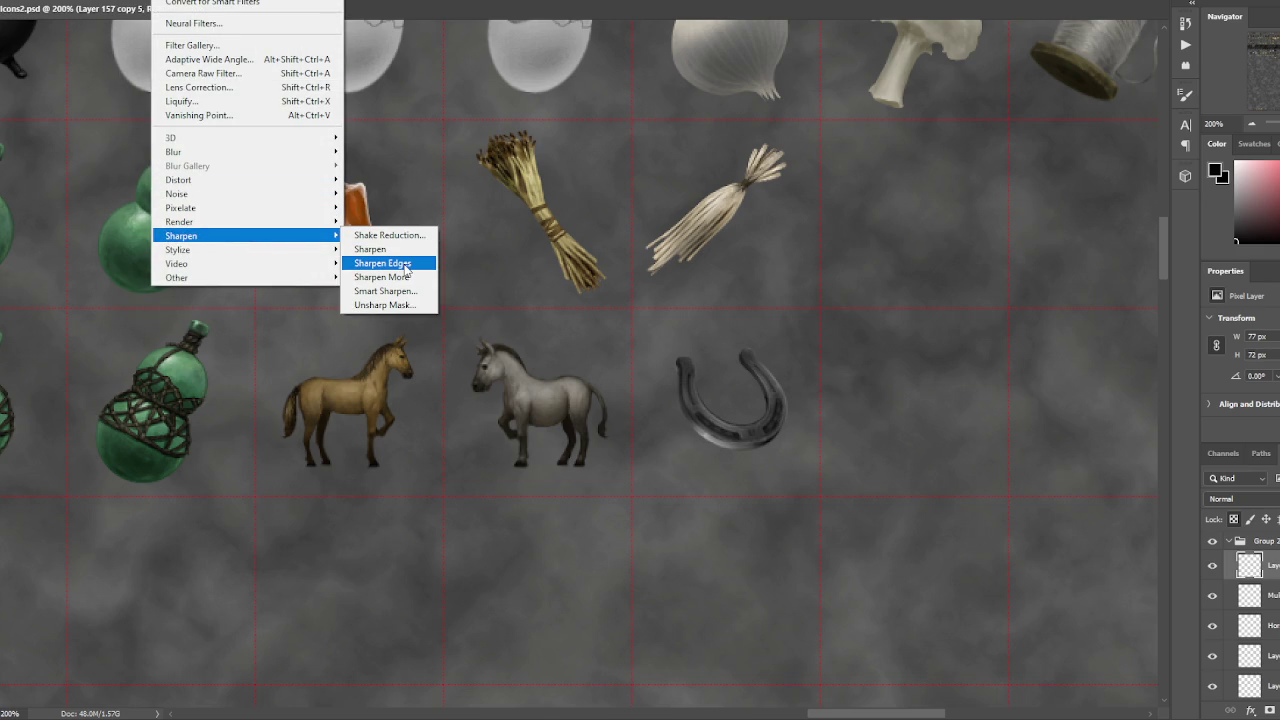
- Apply Smart Sharpen to the horseshoe with Amount 76% and Radius 0.5 px
left_click(385, 291)
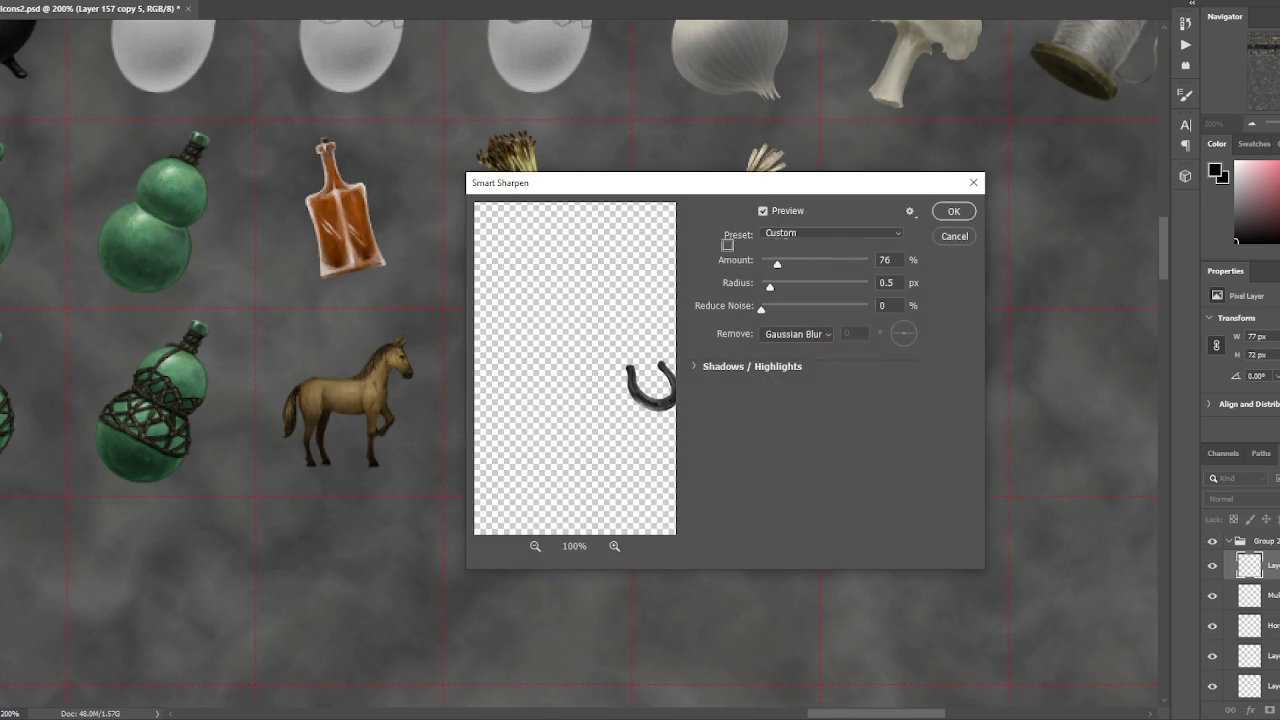
mouse_move(767, 207)
left_mouse_down()
mouse_move(1225, 238)
mouse_move(1170, 221)
left_mouse_up()
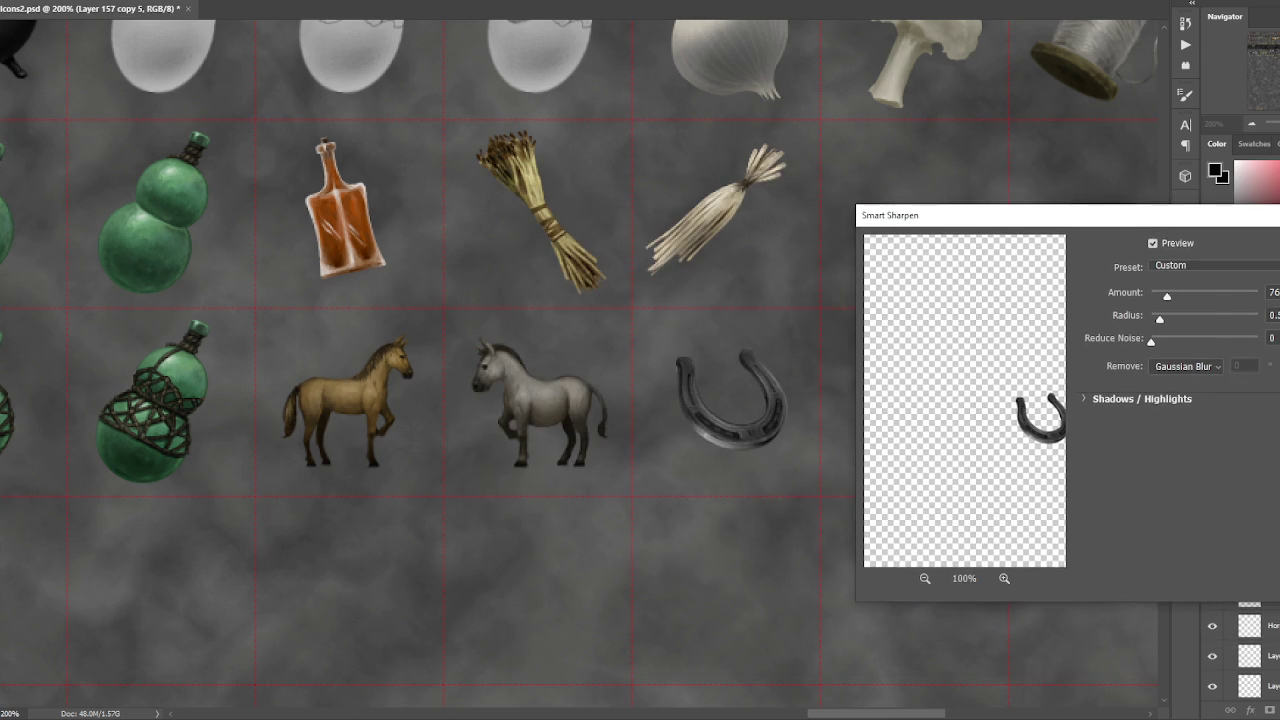
key("Return")
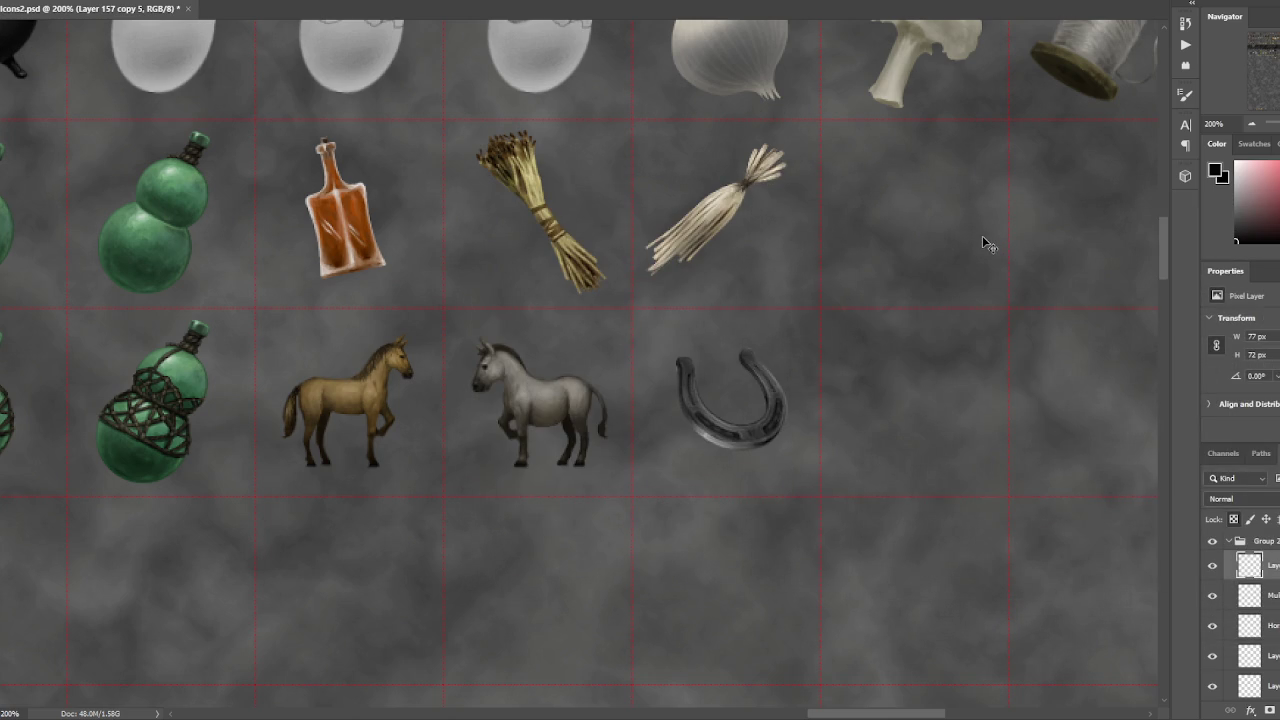
key("alt+t")
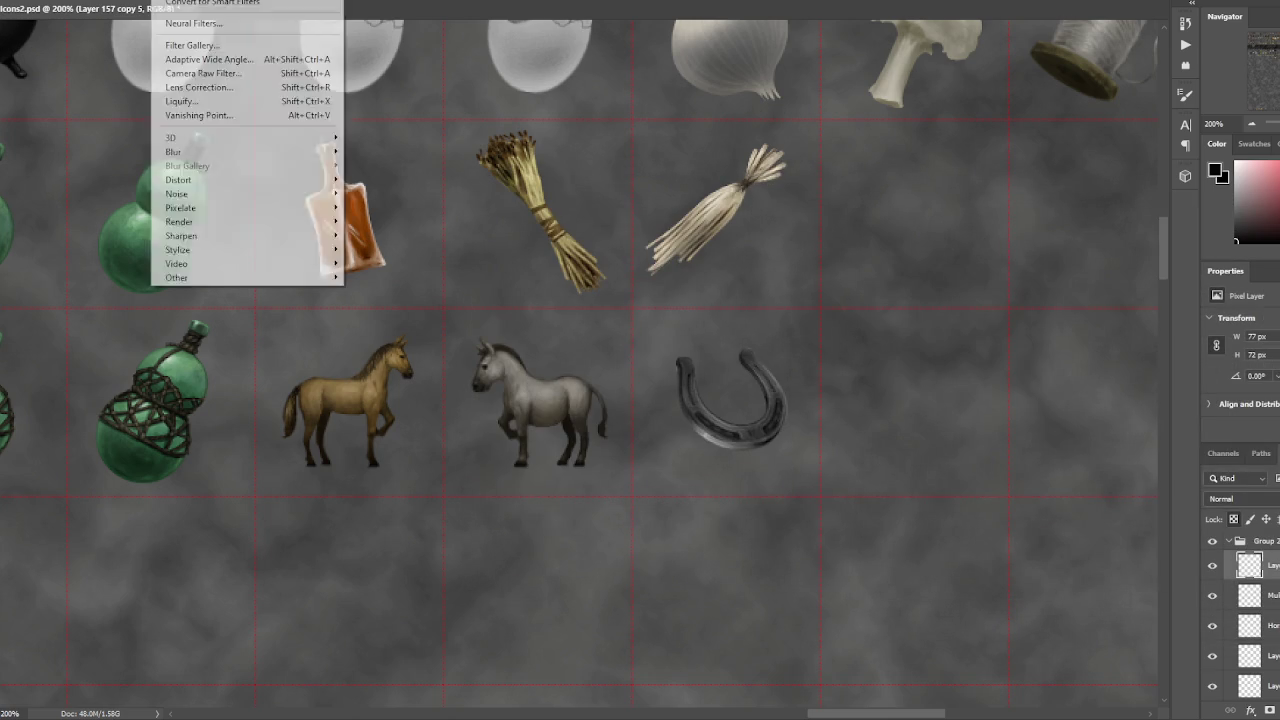
key("Escape")
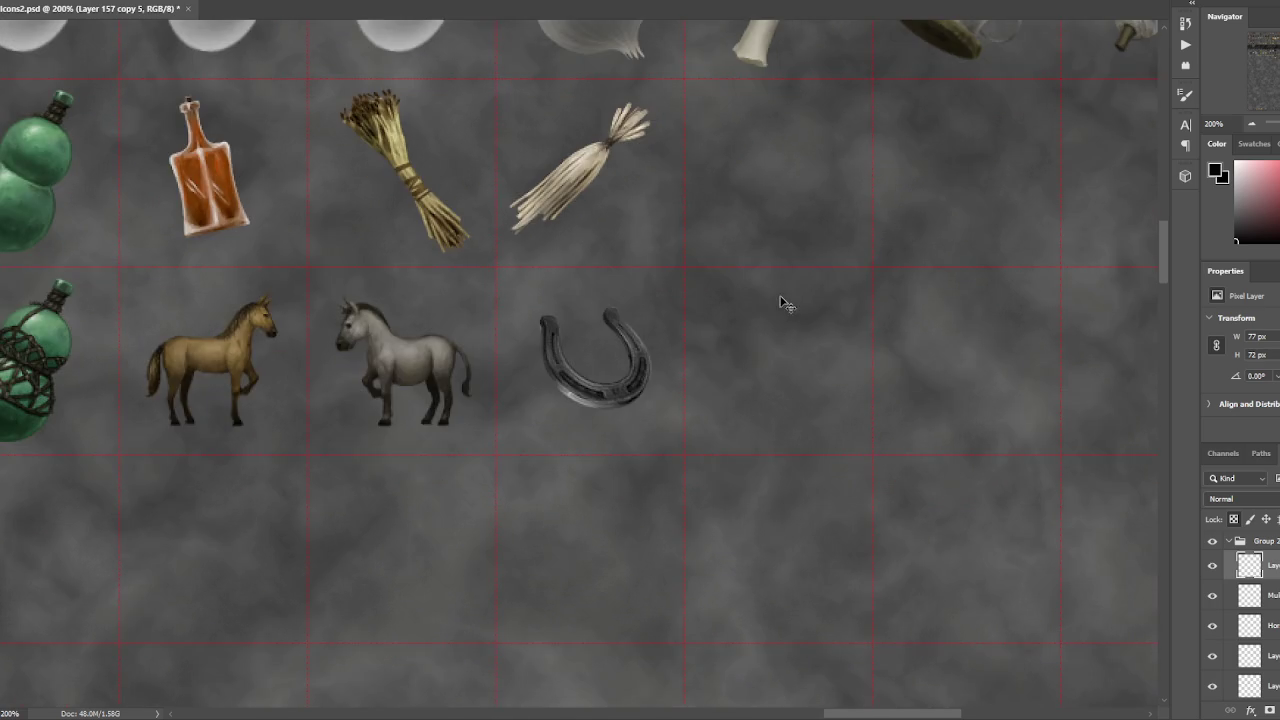
- Undo the lighter blurred patch on the horseshoe and resize the brush, keeping Normal blend mode
scroll(780, 300, "down", 3)
key("ctrl+plus")
key("ctrl+plus")
key("]")
key("]")
key("]")
key("ctrl+z")
key("[")
key("[")
key("[")
key("ctrl+z")
left_click(190, 3)
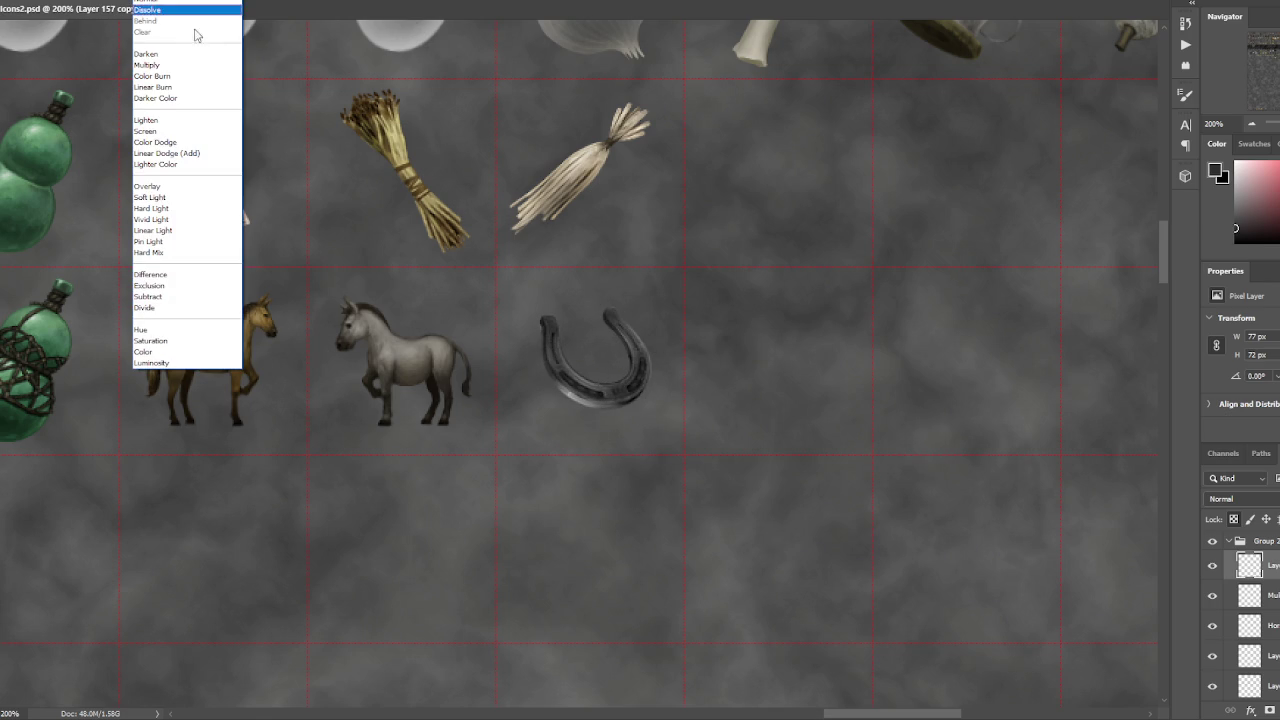
left_click(637, 392)
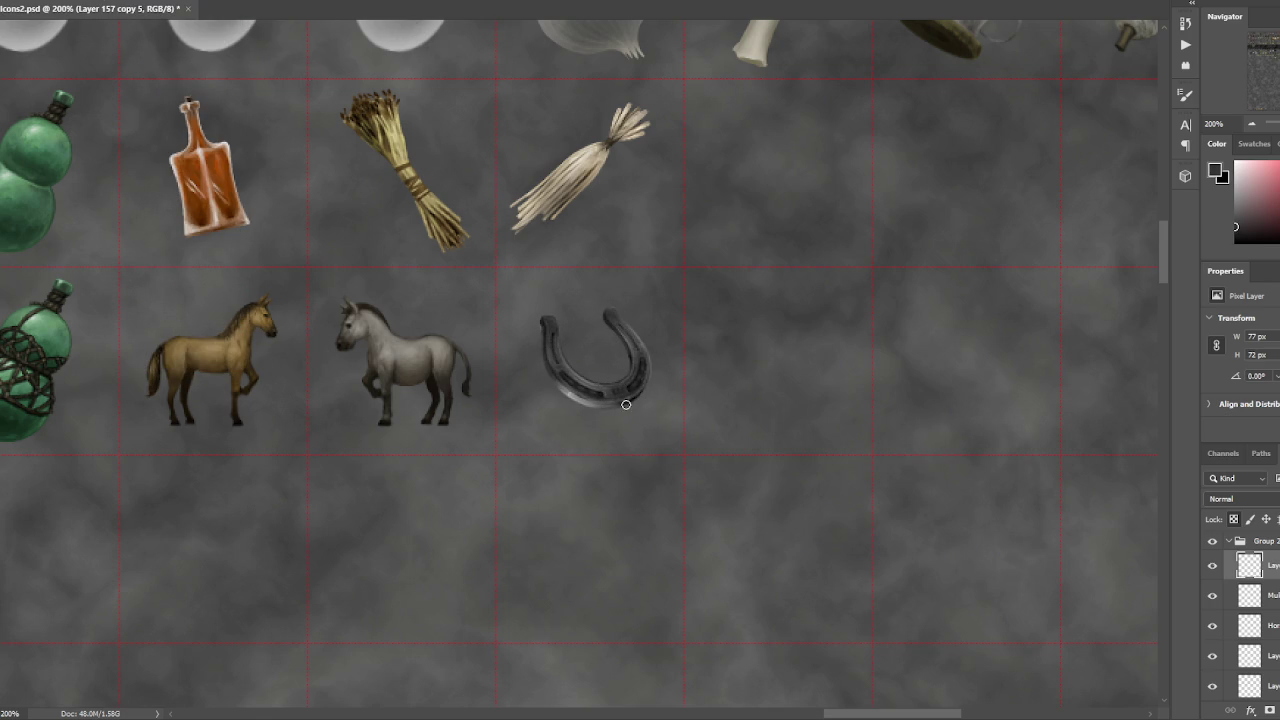
key("]")
key("]")
key("]")
- Darken the horseshoe's lower edge, then switch to a smaller fgnfnfg 1 brush
mouse_move(630, 400)
left_mouse_down()
mouse_move(571, 410)
mouse_move(609, 417)
left_mouse_up()
right_click(356, 166)
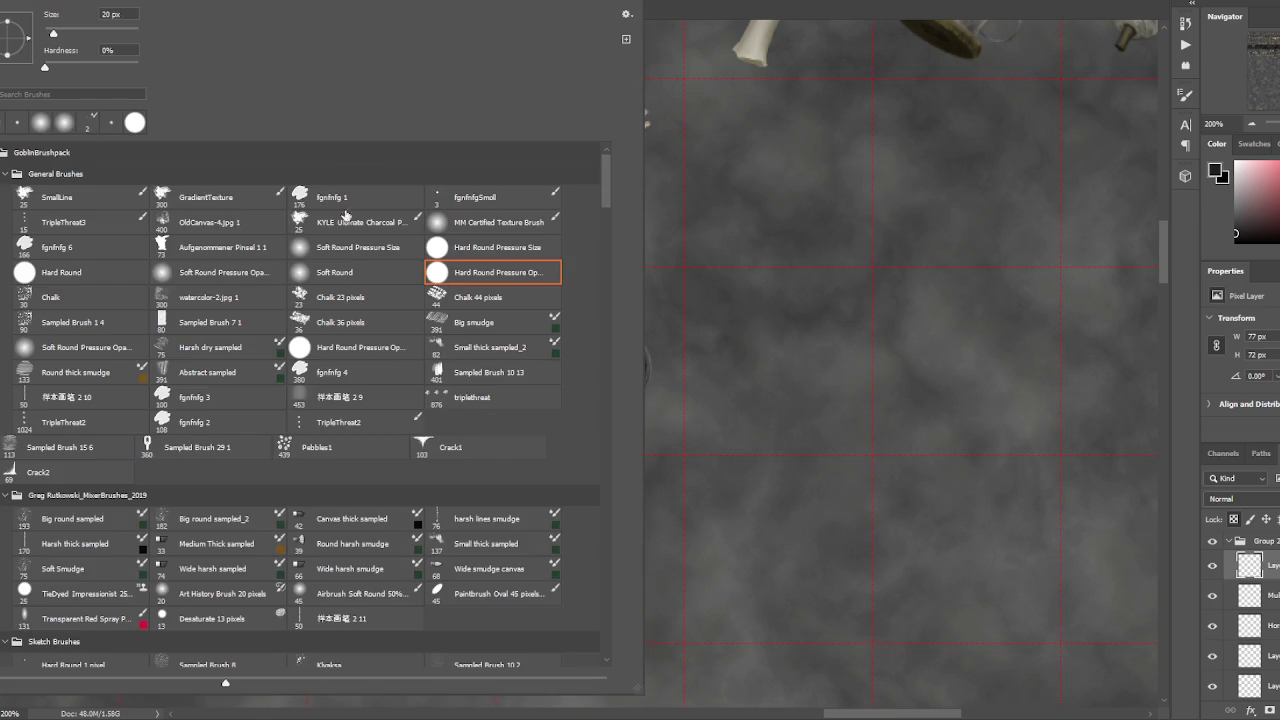
left_click(340, 200)
key("Return")
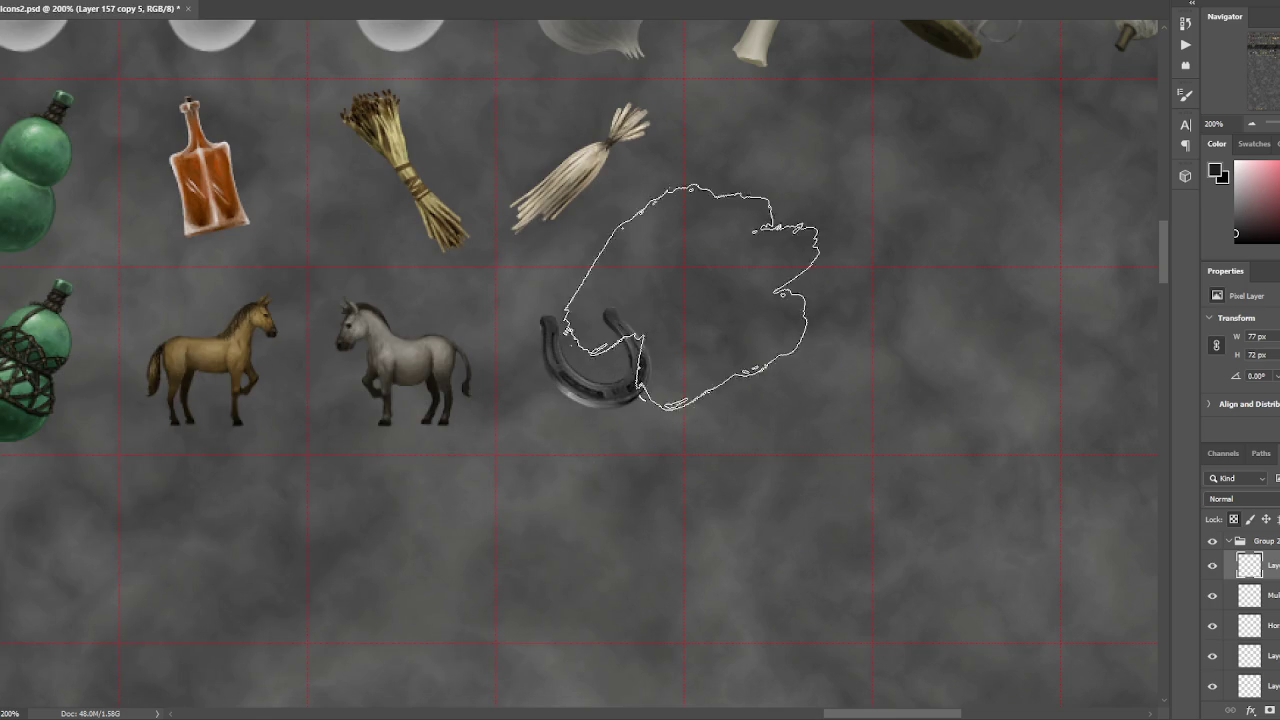
key("bracketleft")
key("bracketleft")
key("bracketleft")
key("bracketleft")
key("bracketleft")
key("bracketleft")
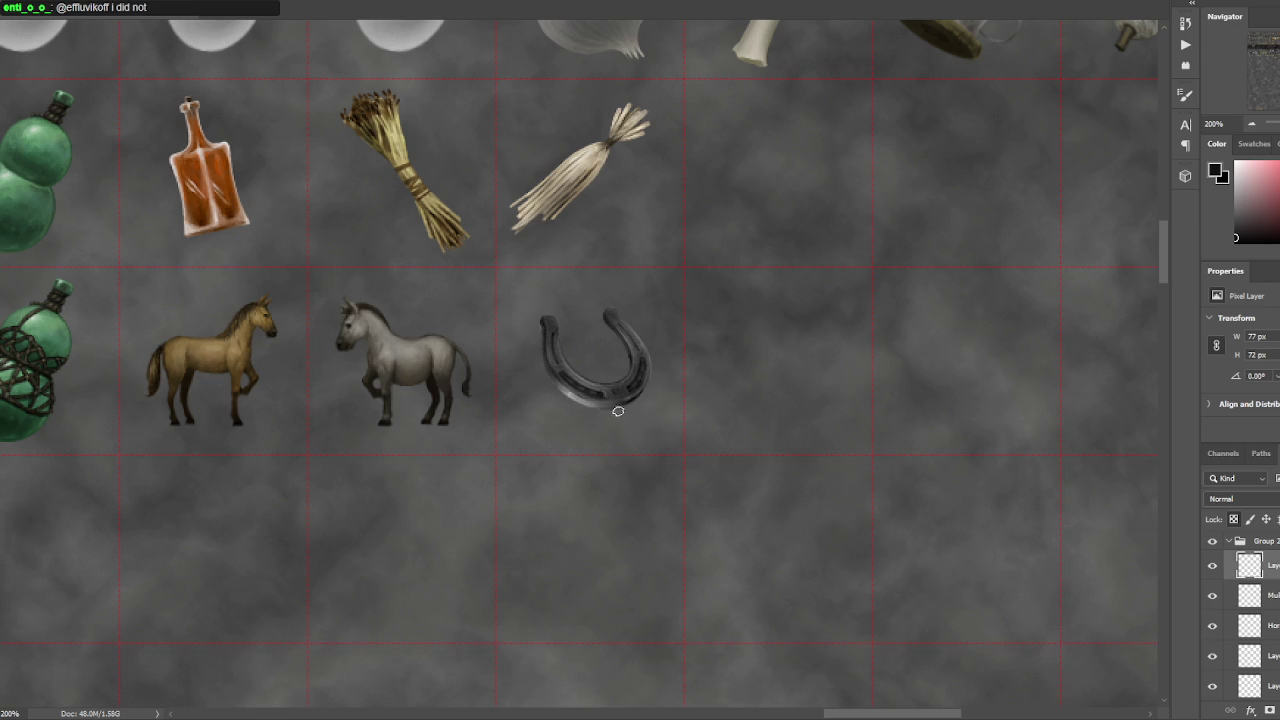
- Darken the horseshoe's bottom rim in black, then paint its bottom arc with a larger brush and sampled grey
left_click(558, 322, "alt")
key("d")
mouse_move(620, 404)
left_mouse_down()
mouse_move(568, 405)
mouse_move(589, 410)
left_mouse_up()
left_click(550, 380, "alt")
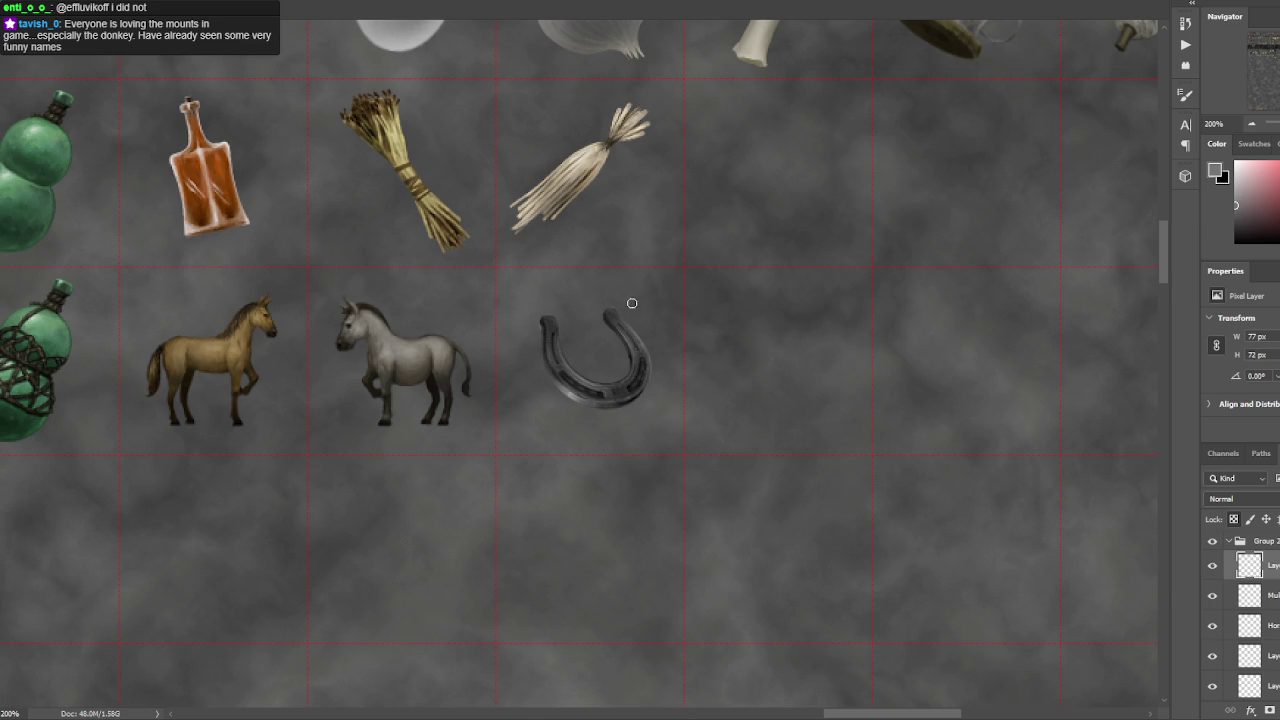
key("bracketright")
key("bracketright")
key("bracketright")
left_click_drag(610, 385, 571, 380)
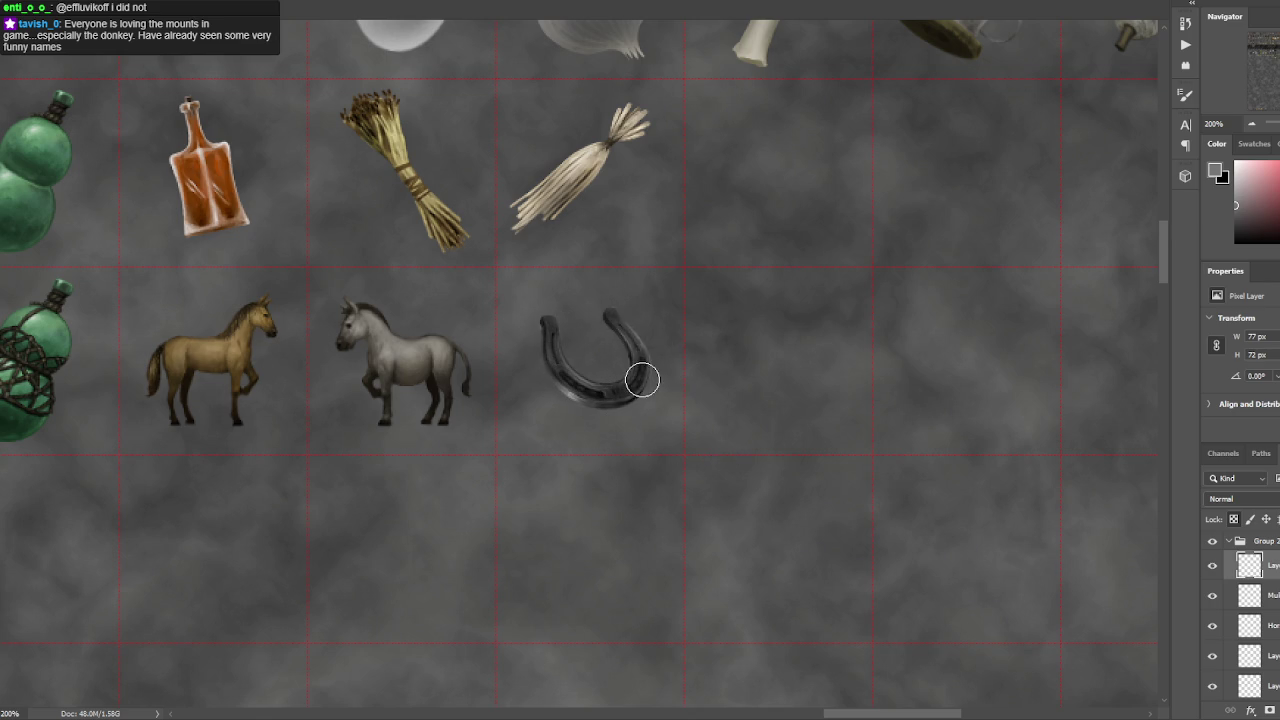
key("v")
scroll(610, 250, "up", 1)
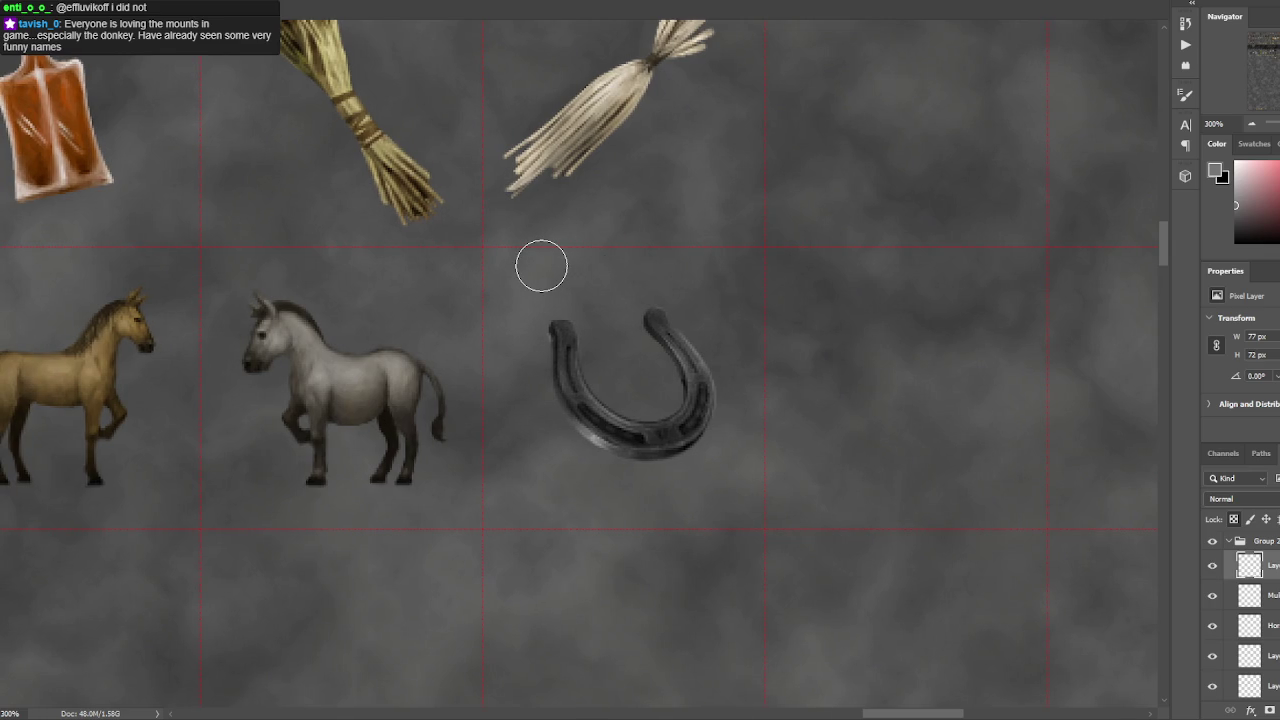
- Select part of the horseshoe's right arm and darken it with black
key("l")
key("v")
left_click_drag(556, 317, 579, 323)
left_click(790, 390)
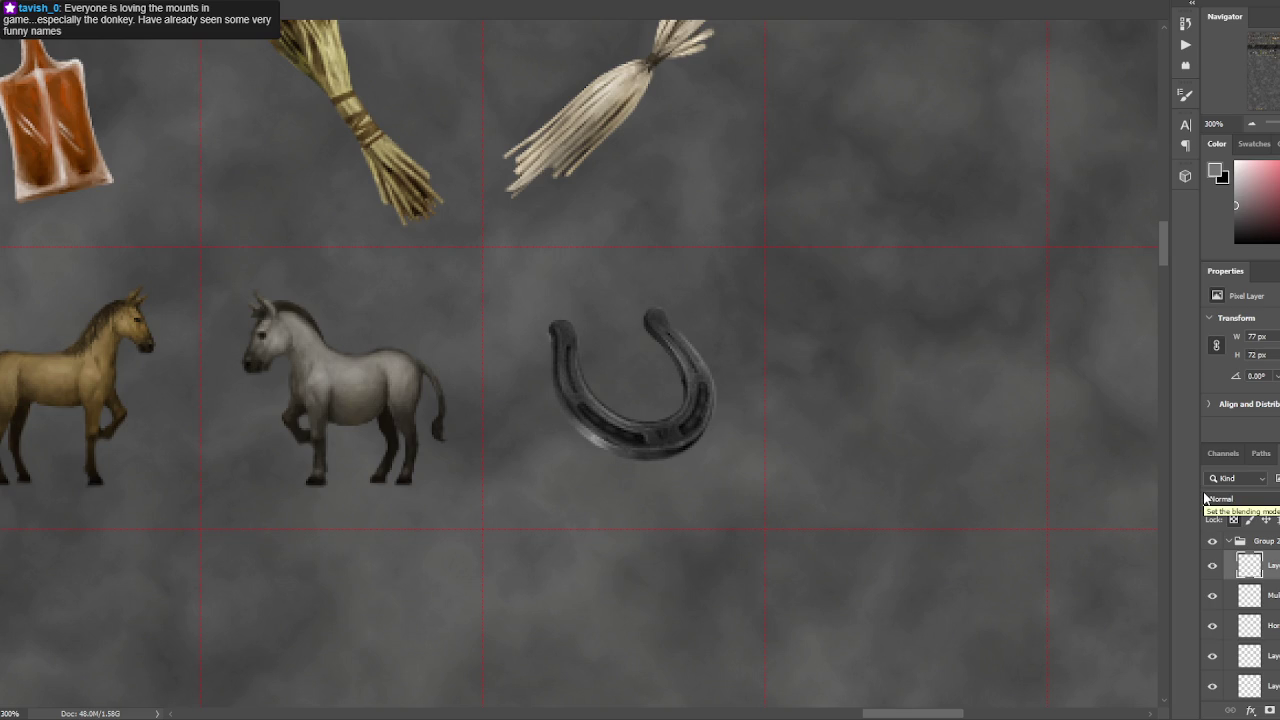
double_click(1213, 566)
mouse_move(686, 378)
left_mouse_down()
mouse_move(690, 410)
mouse_move(678, 362)
left_mouse_up()
key("d")
left_click_drag(699, 383, 681, 388)
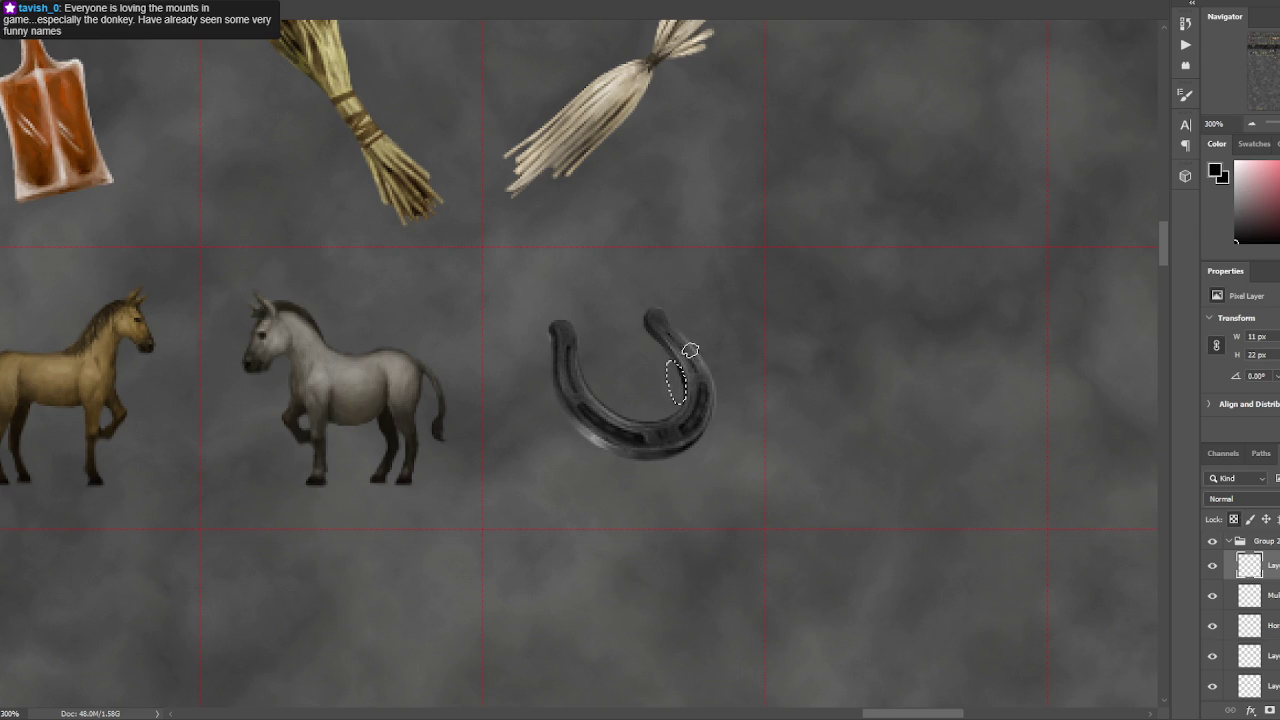
- Deselect, dismiss the History Brush error, swap colours, and sample the horseshoe's light grey
key("ctrl+d")
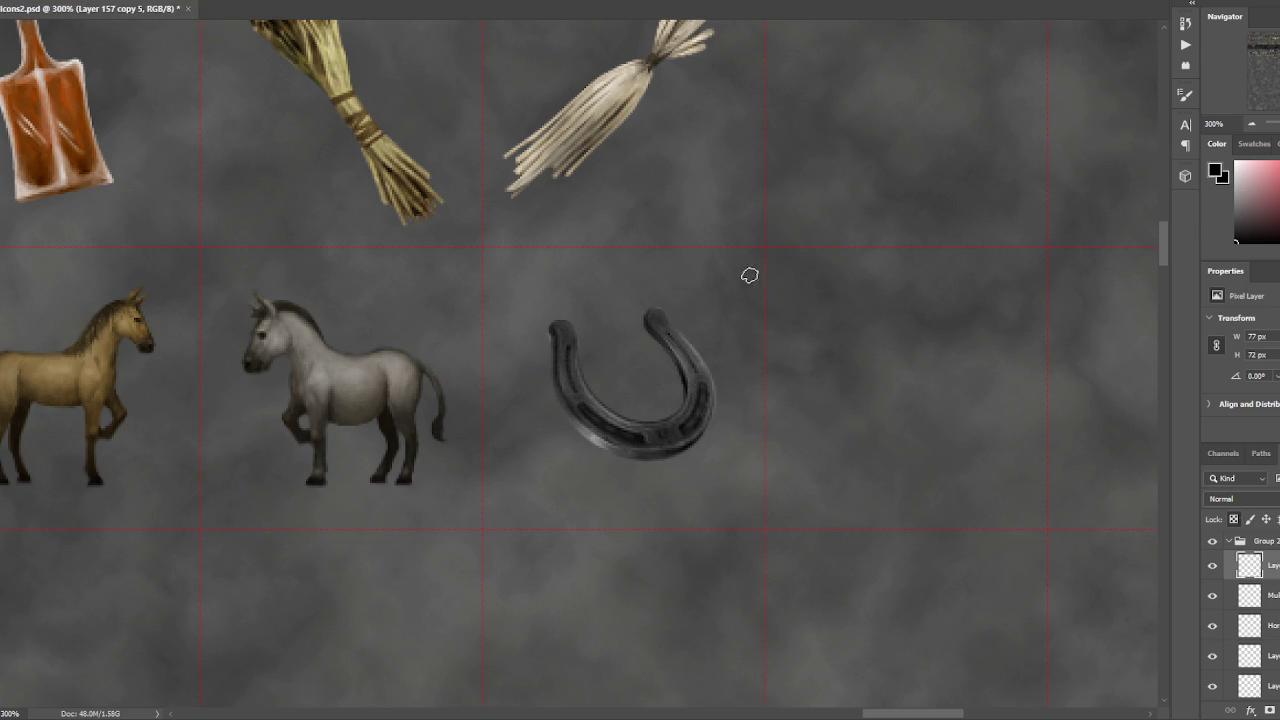
left_click(692, 377)
left_click(665, 256)
key("x")
key("x")
left_click(595, 428, "alt")
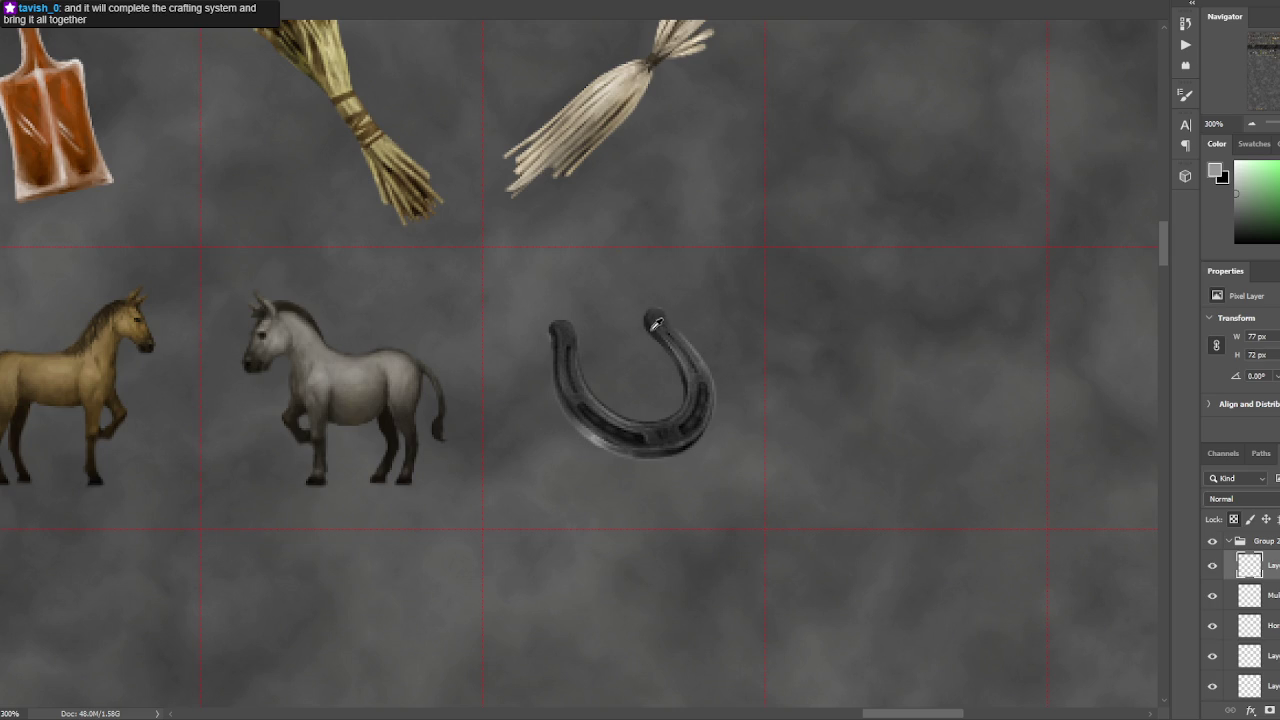
- Shade the horseshoe's lower arc with mid greys, lighter greys and near-black sampled from it
left_click(652, 327, "alt")
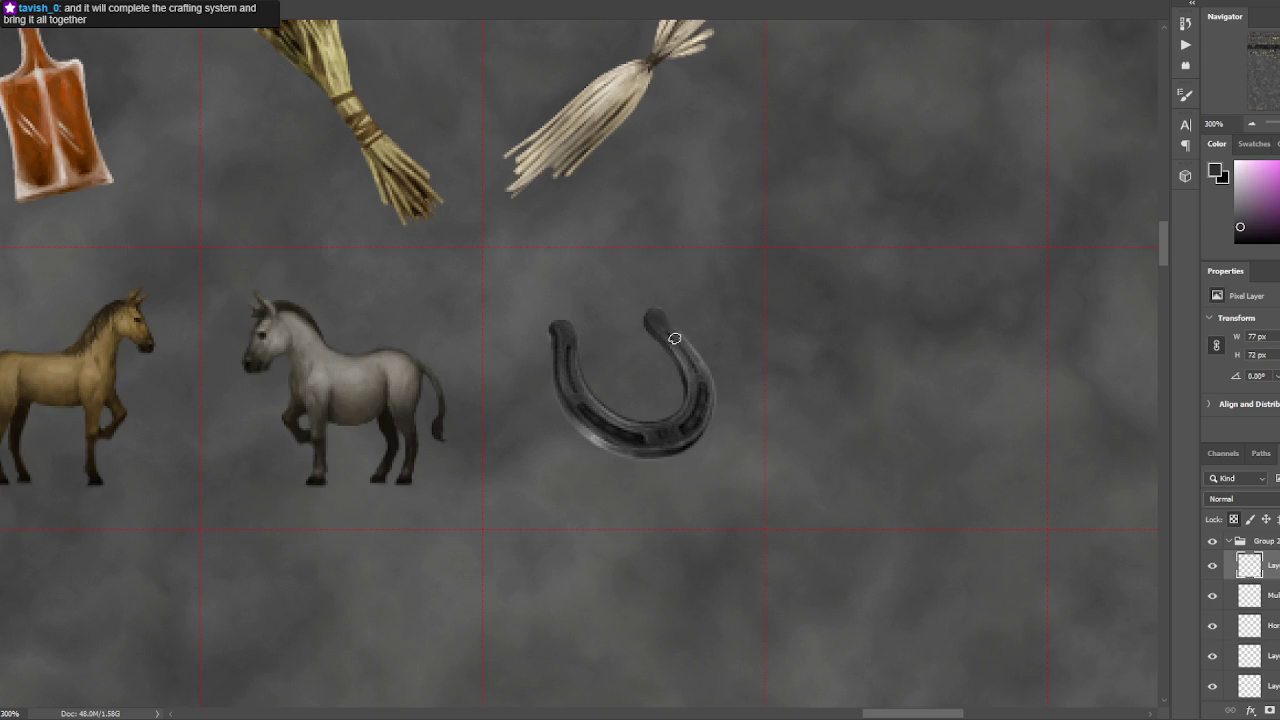
left_click(588, 403, "alt")
left_click(630, 430, "alt")
left_click(649, 431, "alt")
left_click(630, 430, "alt")
left_click(633, 422, "alt")
left_click(606, 440, "alt")
left_click(653, 427, "alt")
left_click(690, 418, "alt")
- Shade the horseshoe's left arm and dark tip with greys and blacks sampled from them
left_click(586, 397, "alt")
left_click(576, 408, "alt")
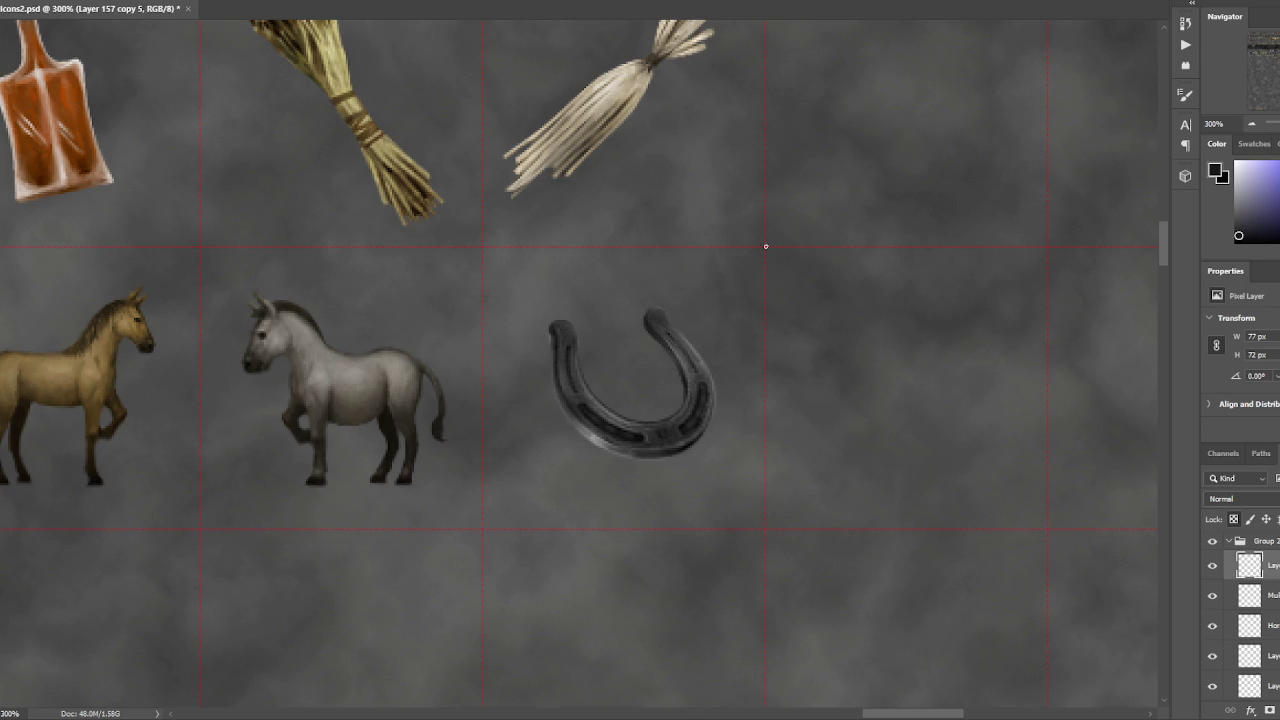
left_click(582, 354, "alt")
left_click(569, 328, "alt")
left_click(578, 362, "alt")
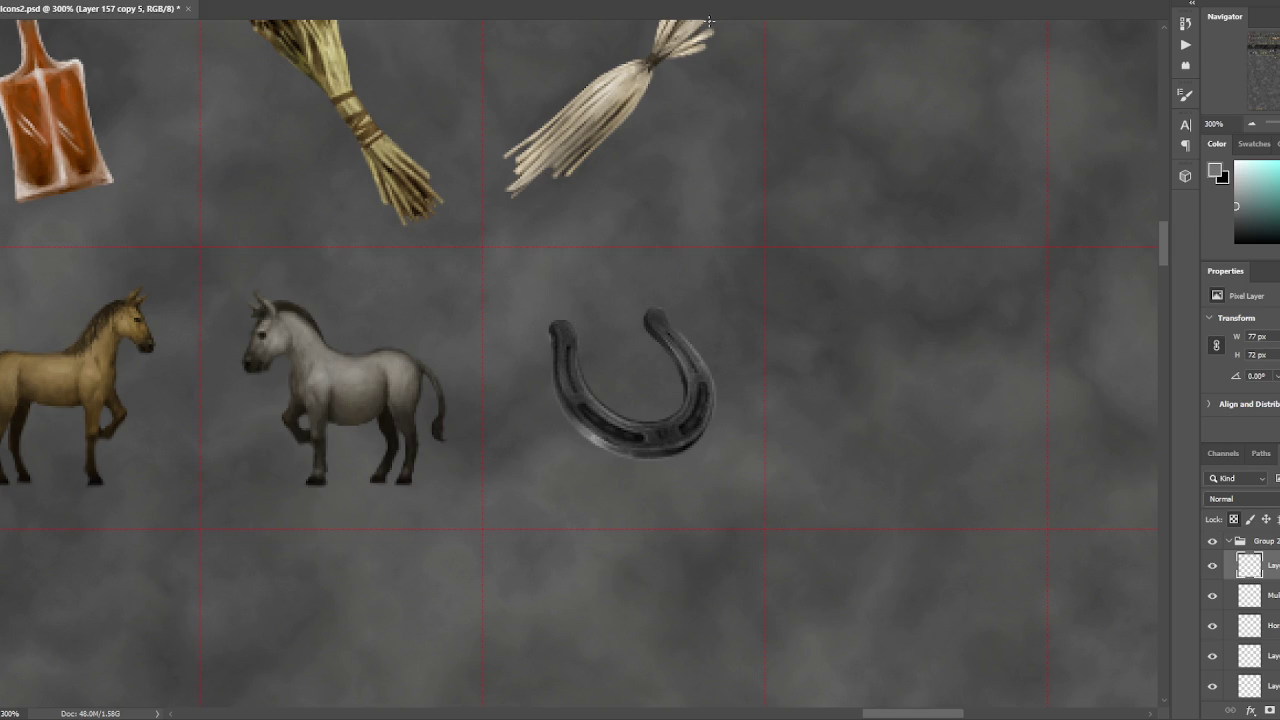
left_click(554, 330, "alt")
left_click(558, 328, "alt")
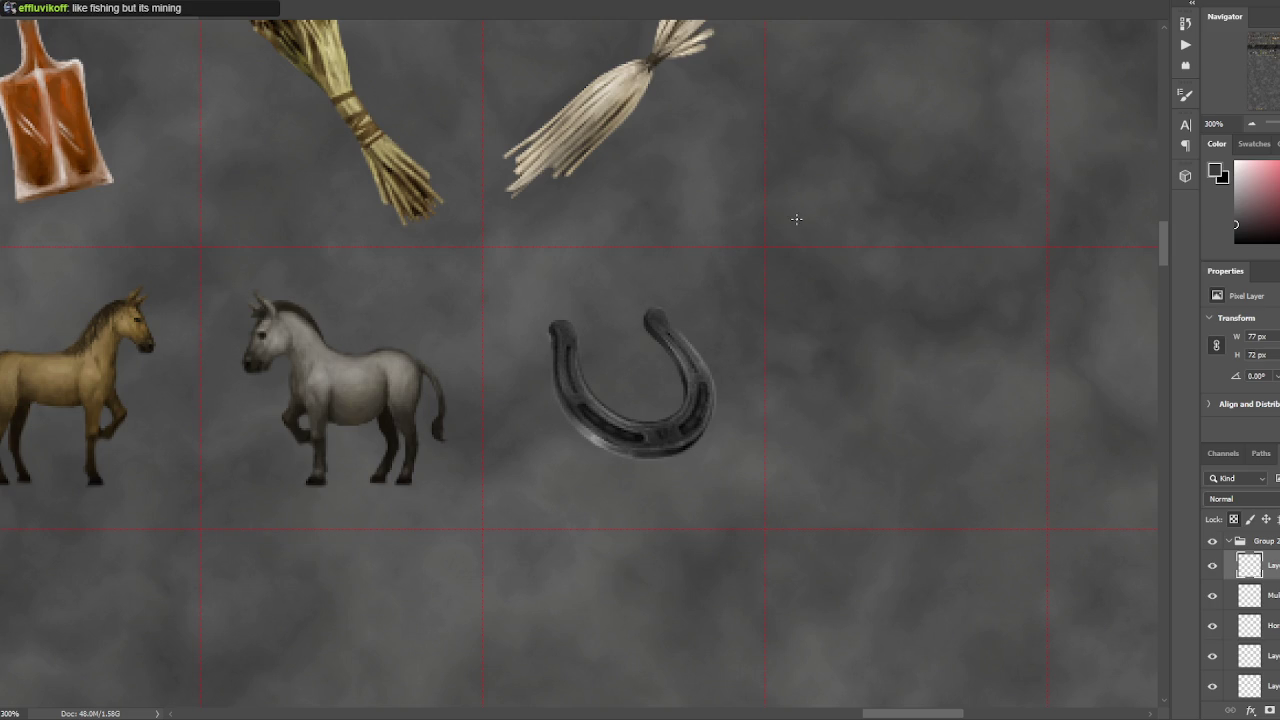
scroll(791, 206, "down", 2)
scroll(710, 327, "down", 2)
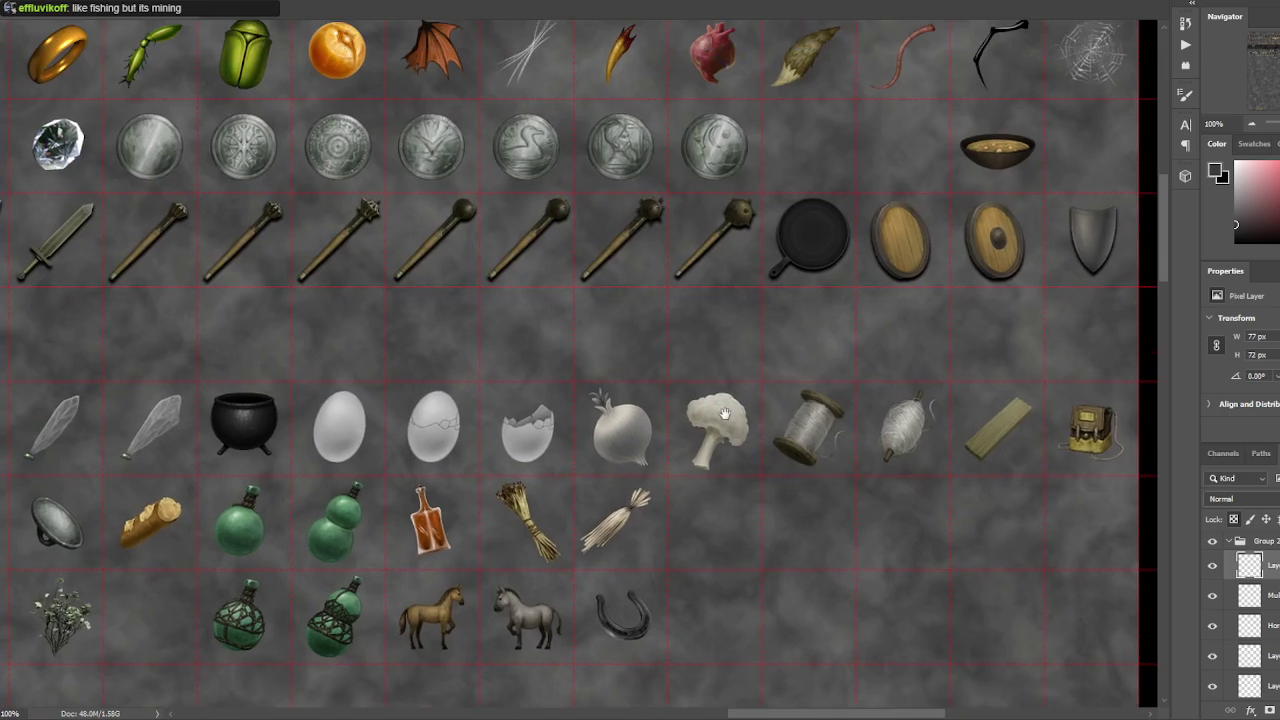
scroll(806, 400, "down", 1)
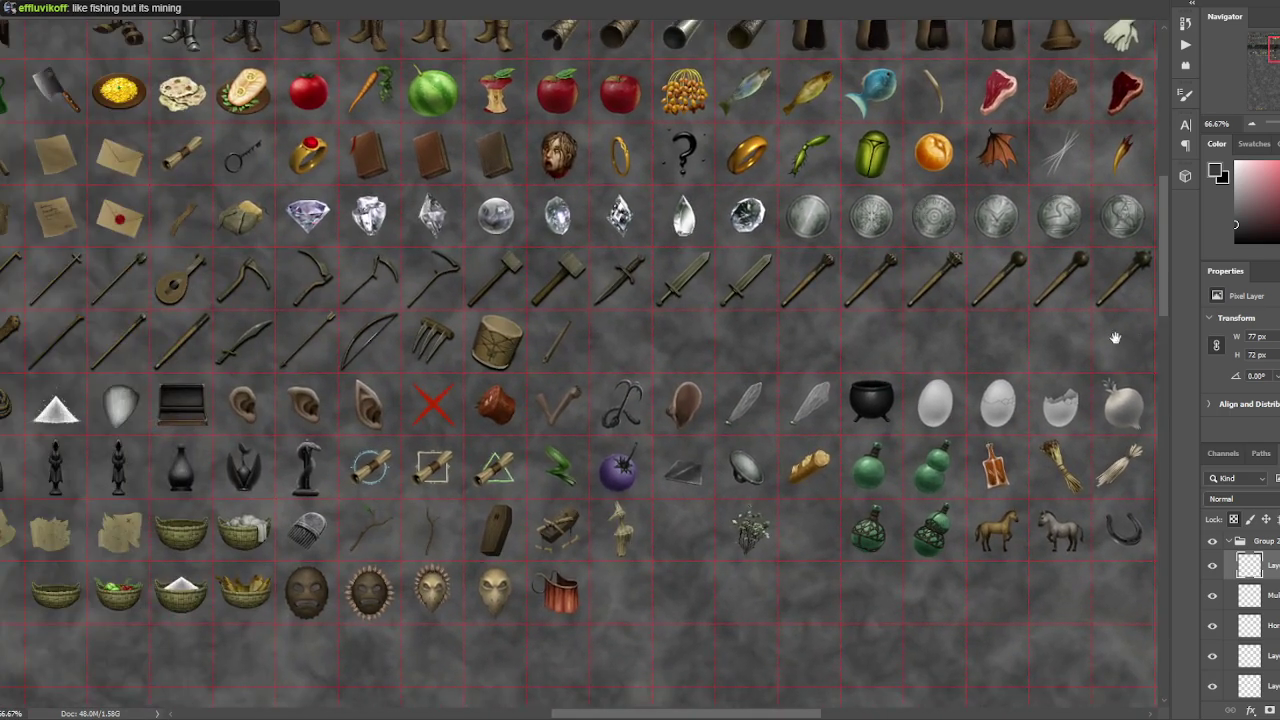
scroll(928, 378, "down", 1)
scroll(859, 409, "up", 1)
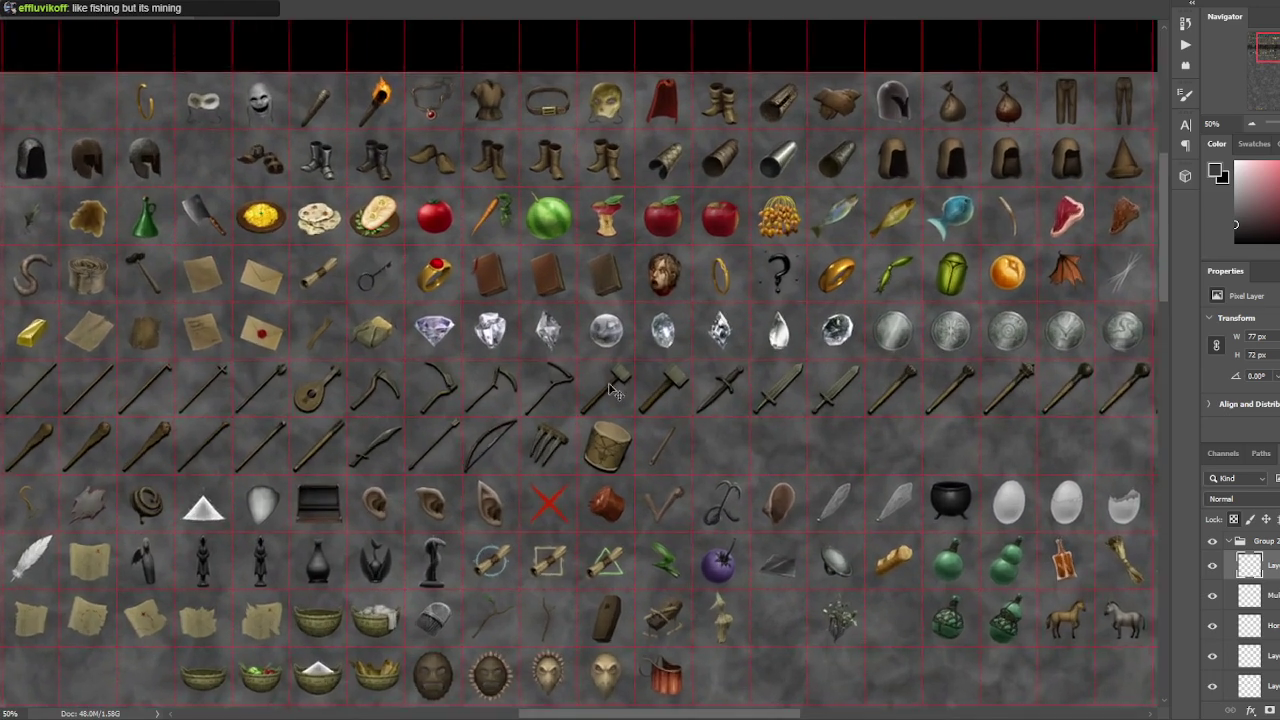
mouse_move(265, 397)
left_mouse_down()
mouse_move(675, 375)
mouse_move(615, 417)
left_mouse_up()
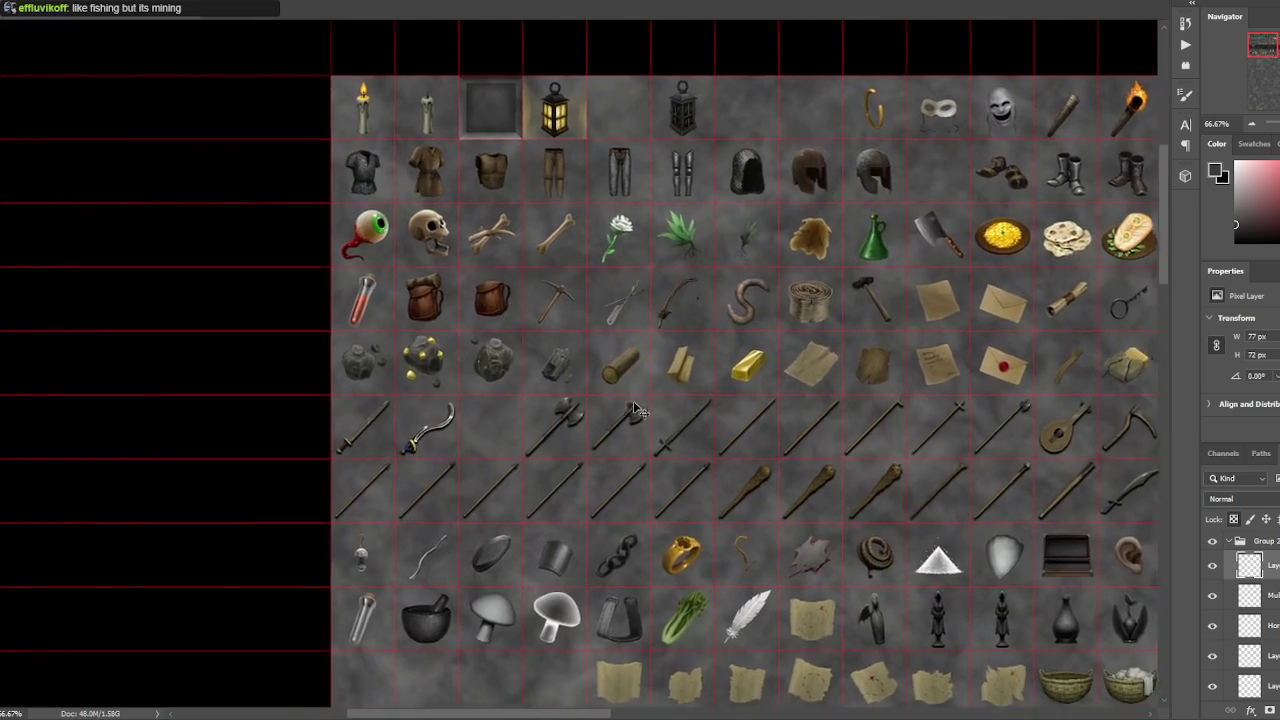
scroll(630, 405, "up", 2)
scroll(551, 202, "down", 1)
left_click_drag(857, 386, 400, 206)
left_click_drag(694, 357, 590, 314)
scroll(587, 306, "down", 1)
mouse_move(939, 397)
left_mouse_down()
mouse_move(733, 360)
mouse_move(114, 343)
mouse_move(553, 408)
mouse_move(763, 347)
left_mouse_up()
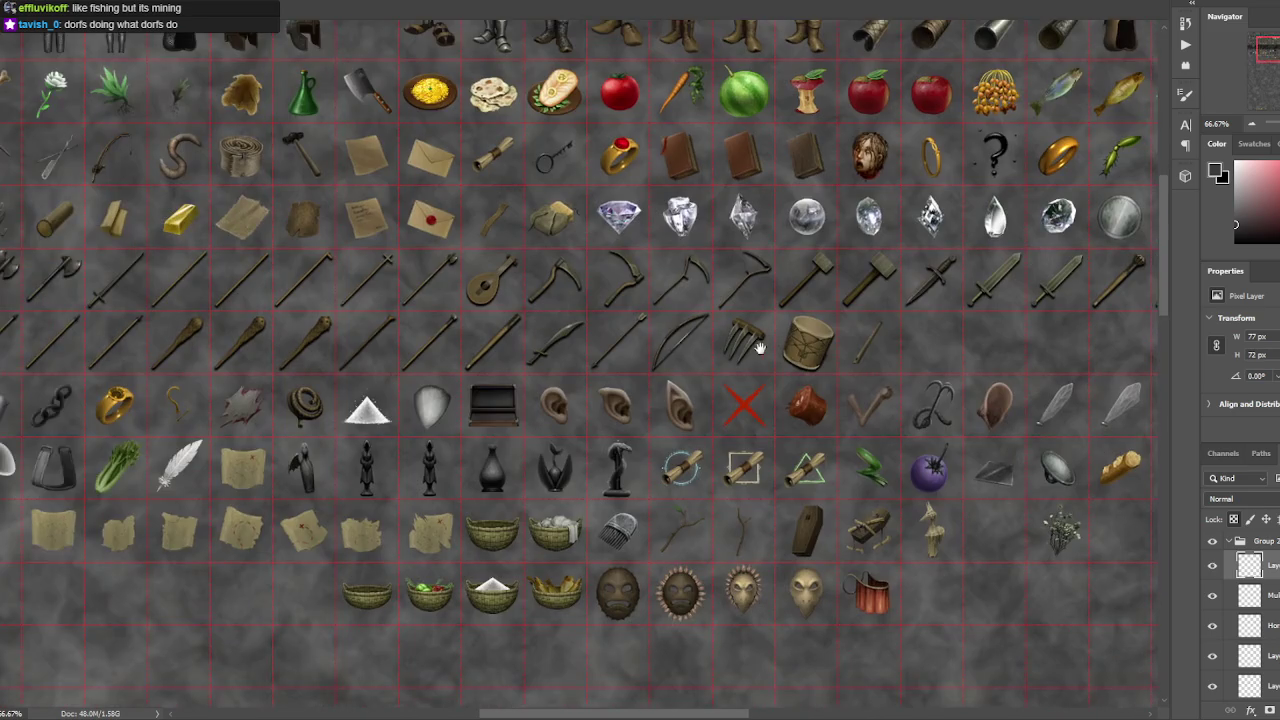
left_click_drag(786, 428, 463, 348)
left_click_drag(969, 381, 645, 335)
scroll(644, 334, "up", 1)
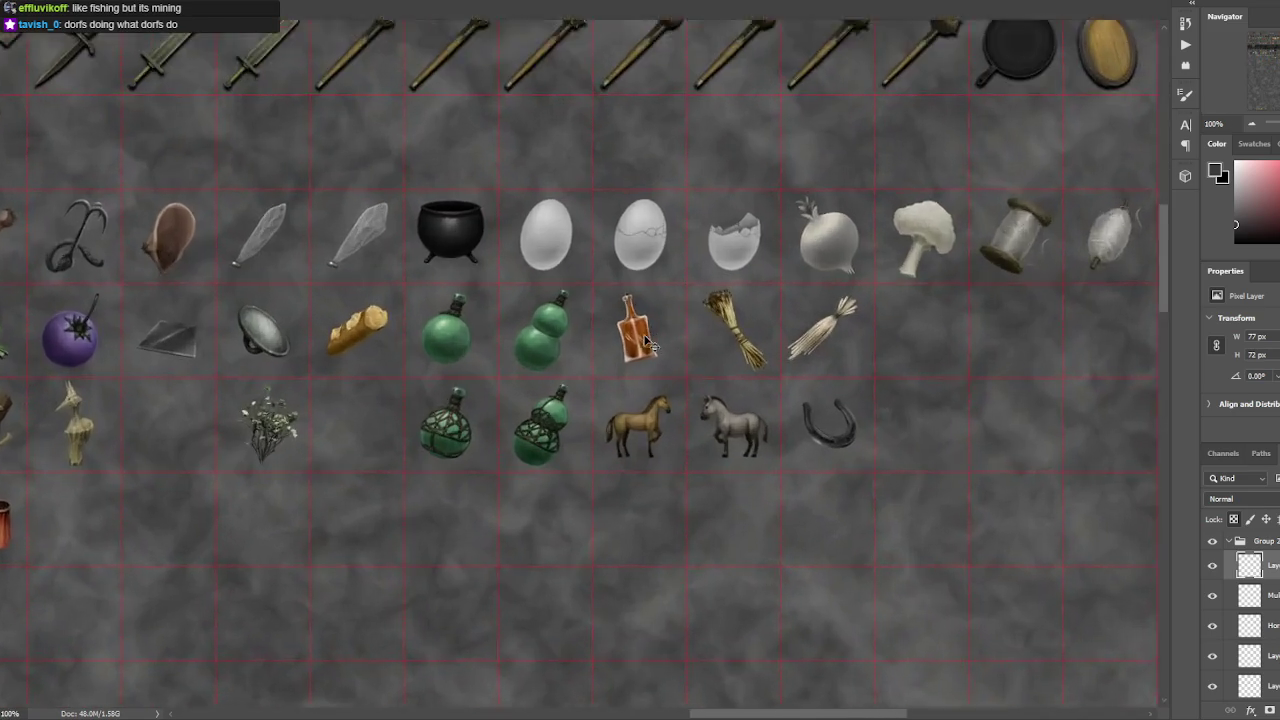
scroll(780, 289, "up", 1)
left_click_drag(780, 289, 704, 290)
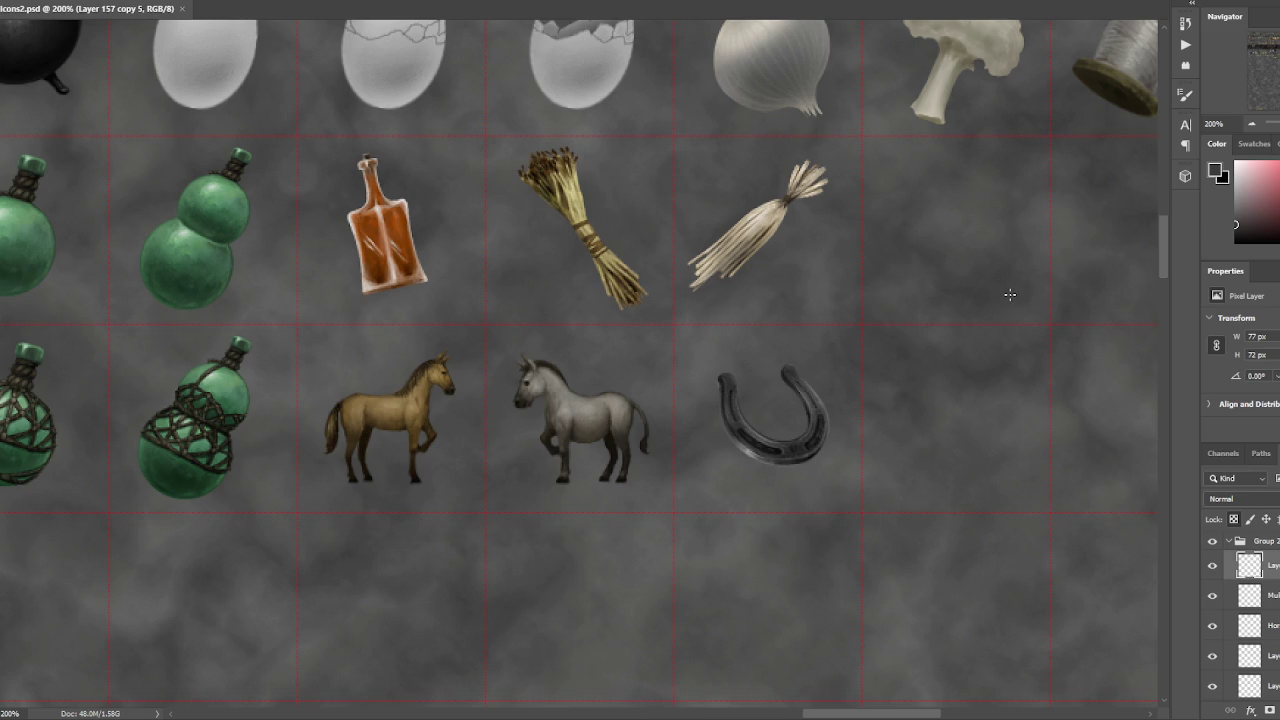
- Pan down to the drum icon, adjust the zoom, and select the drum's layer
scroll(1009, 294, "down", 3)
mouse_move(930, 294)
left_mouse_down()
mouse_move(922, 541)
mouse_move(1050, 541)
left_mouse_up()
scroll(922, 541, "down", 1)
scroll(752, 319, "up", 4)
scroll(620, 404, "down", 2)
scroll(620, 404, "up", 2)
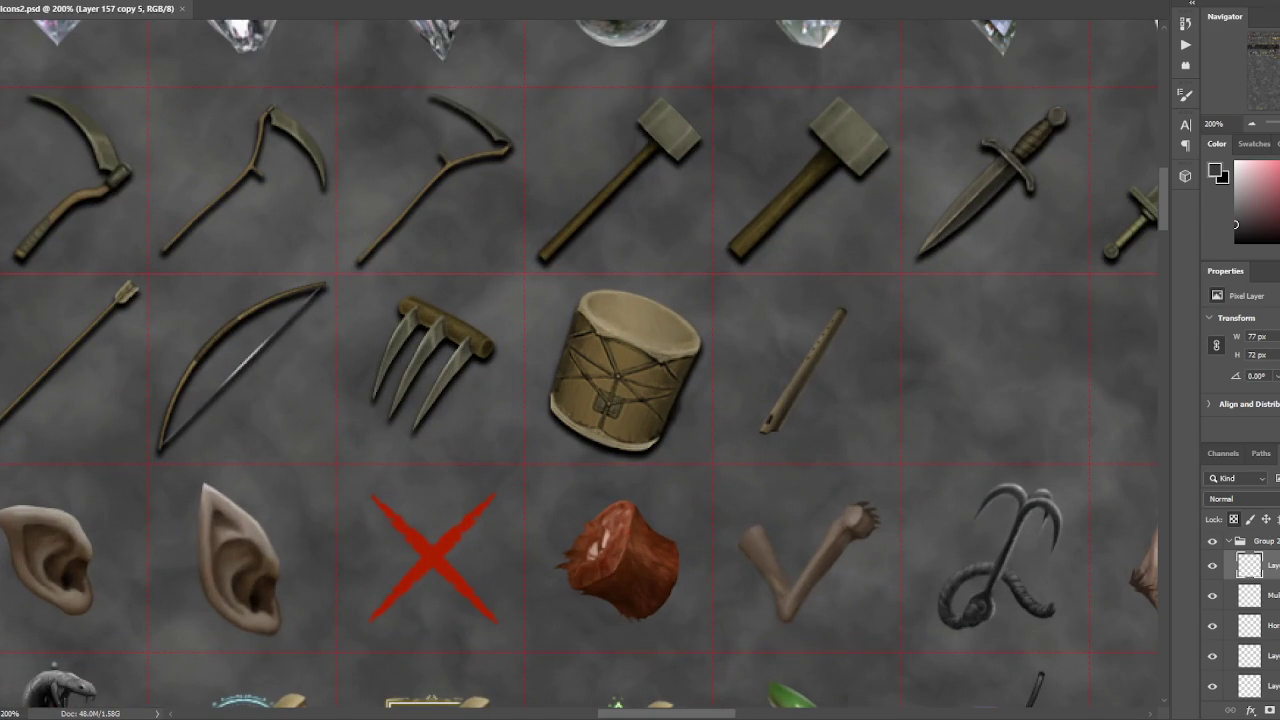
left_click(618, 384)
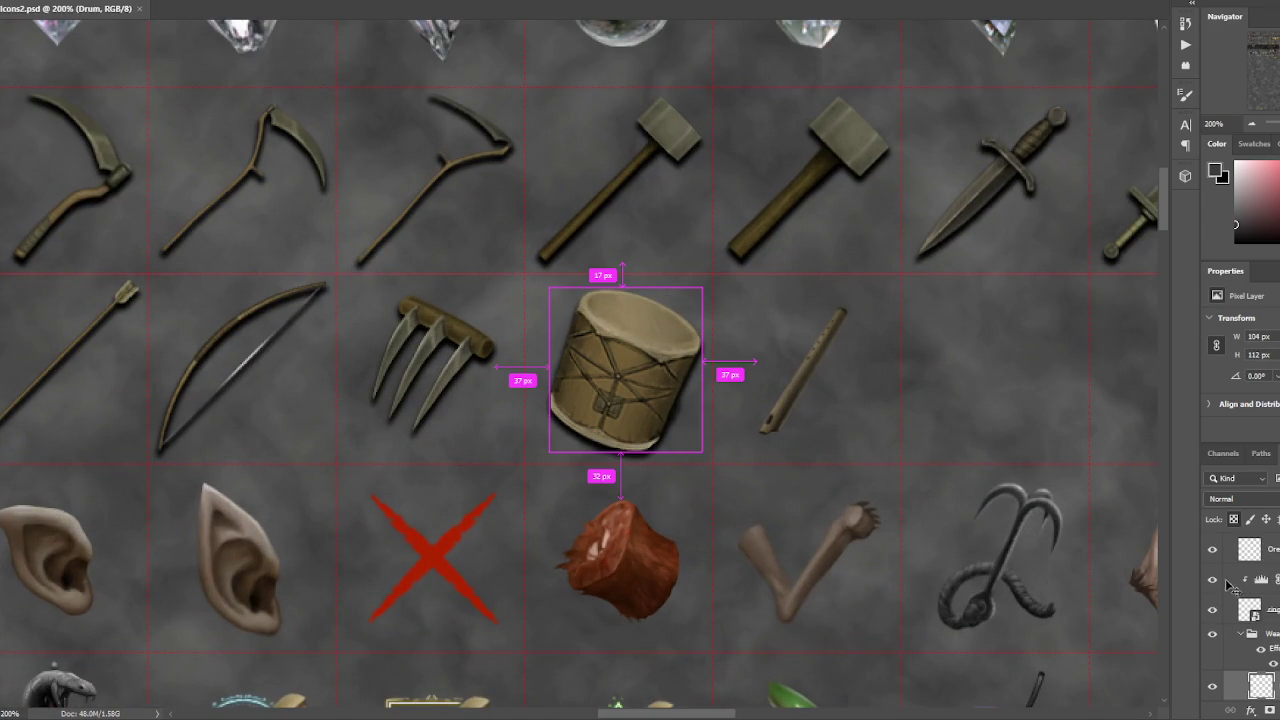
- Select the drum layer and nudge the drum slightly up and left in its cell
scroll(1240, 592, "up", 3)
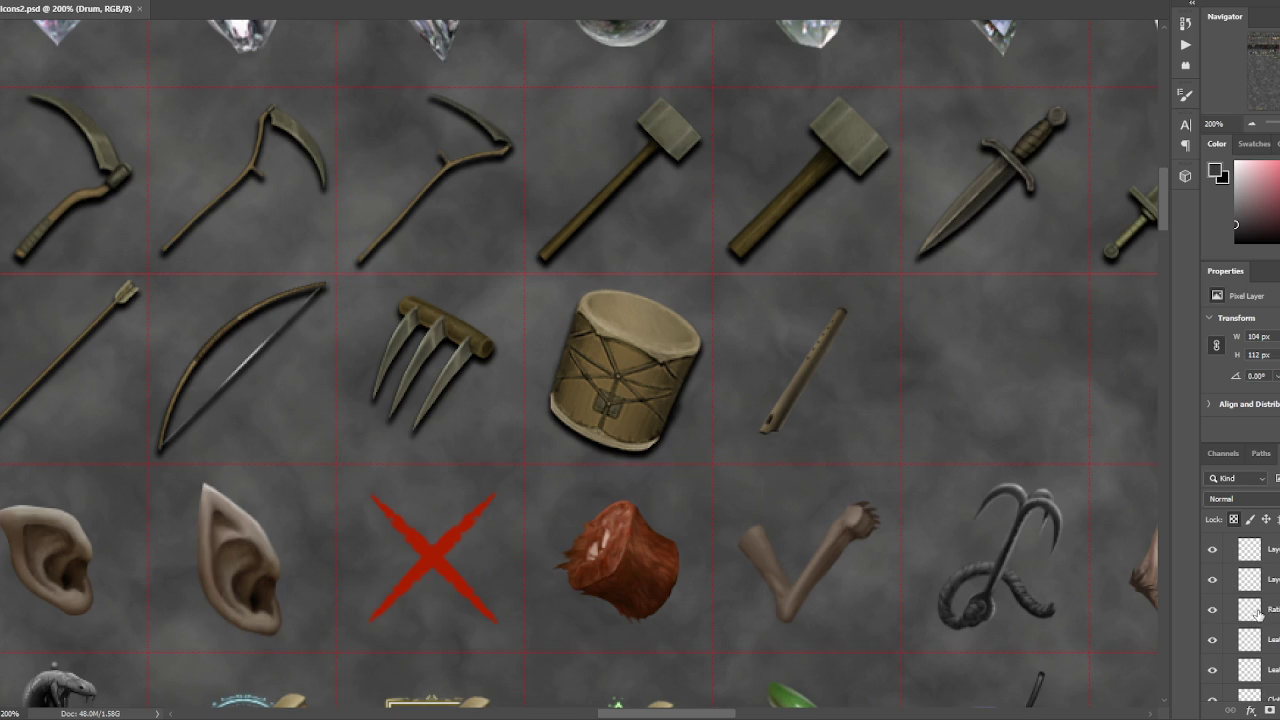
scroll(1256, 614, "up", 3)
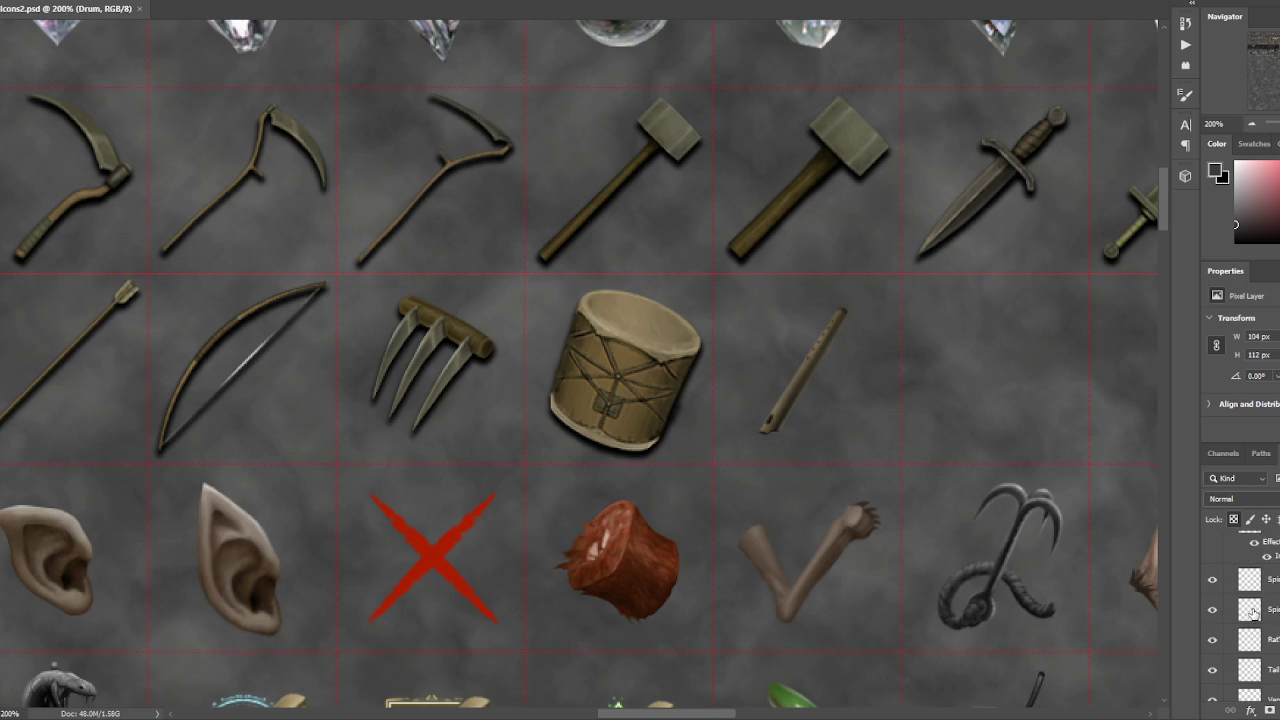
scroll(1254, 613, "up", 2)
left_click(628, 360)
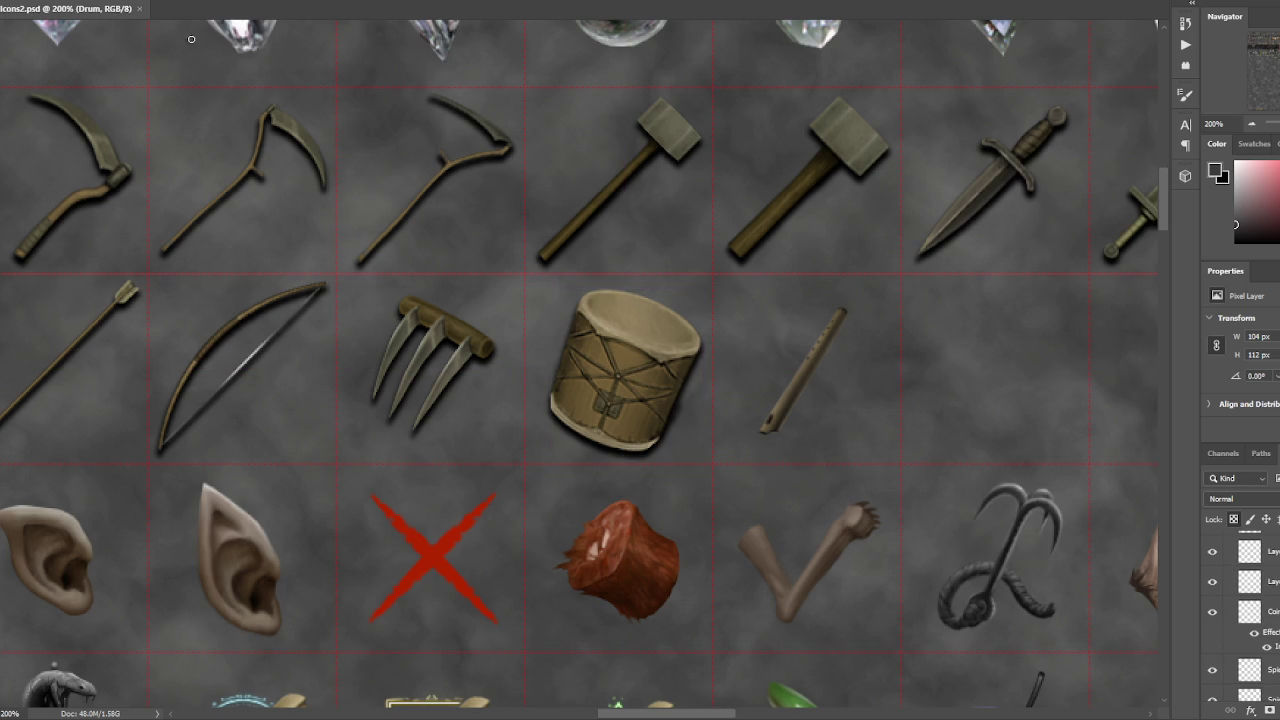
left_click_drag(517, 354, 583, 383)
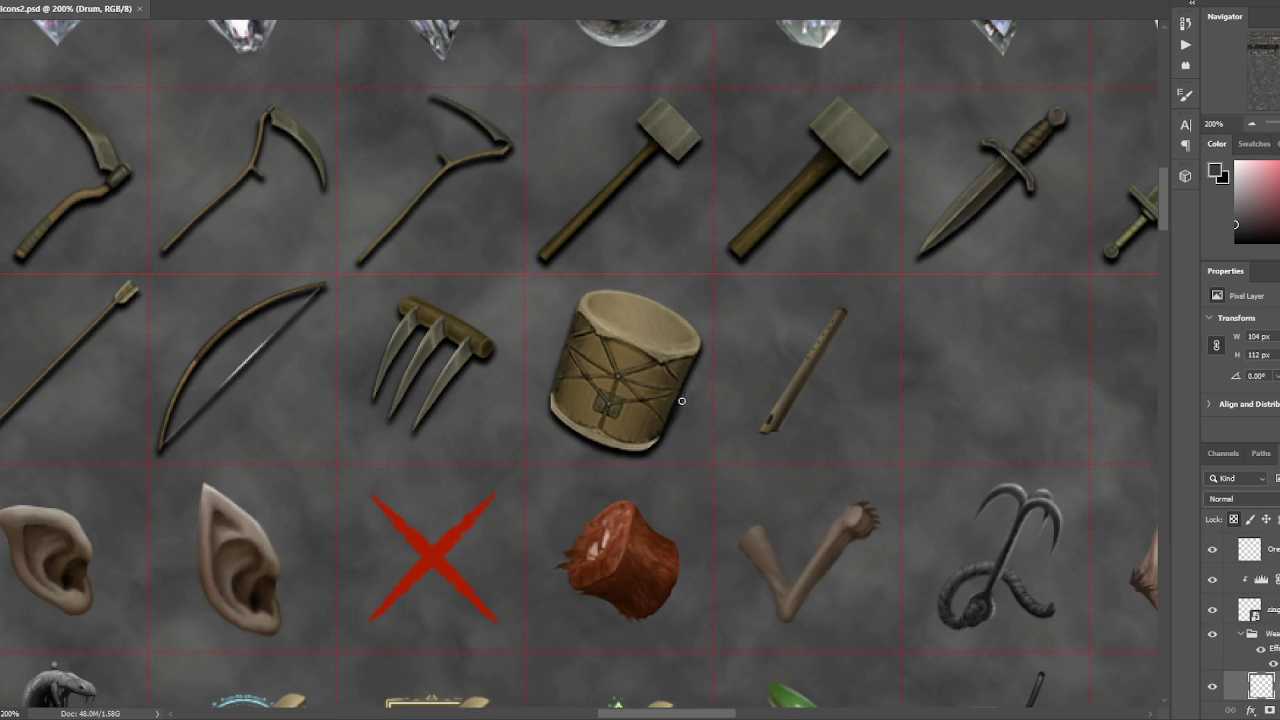
- Try a shadow stroke and an erase on the drum, undo both, then select the Weapons group
left_click_drag(680, 396, 645, 434)
key("ctrl+z")
left_click_drag(556, 372, 543, 423)
key("ctrl+z")
scroll(1250, 640, "down", 1)
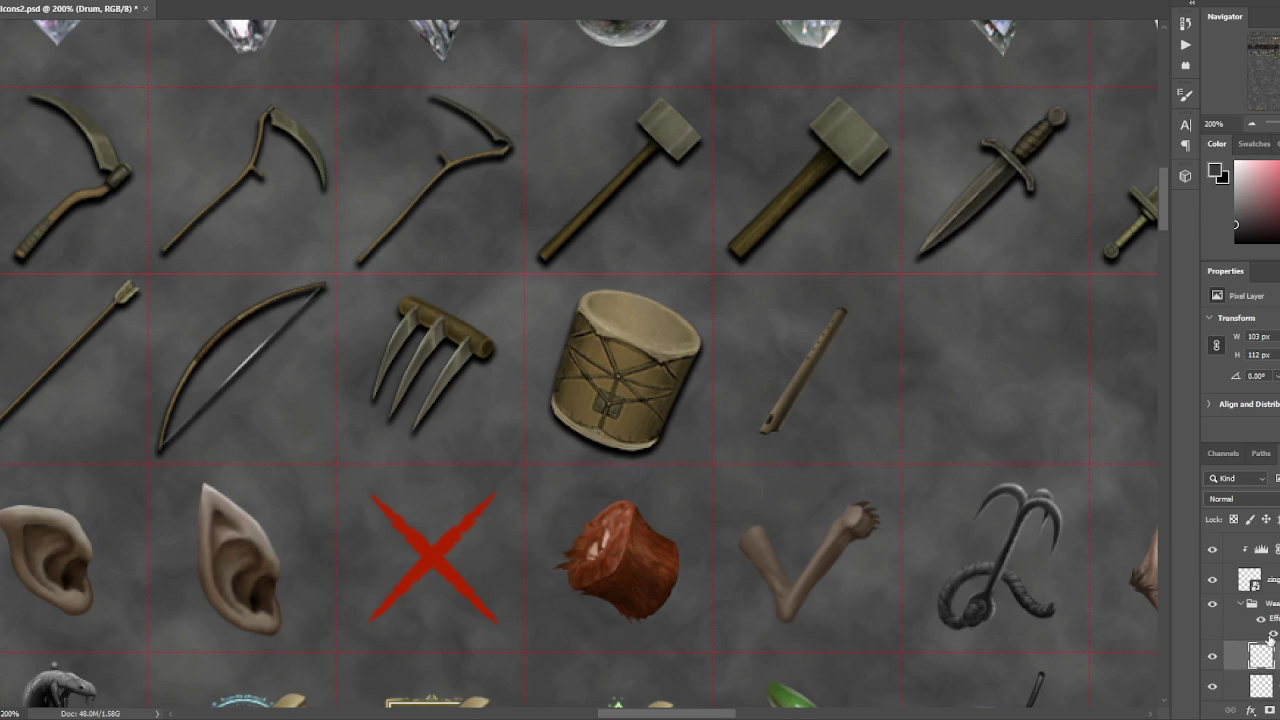
left_click(1272, 604)
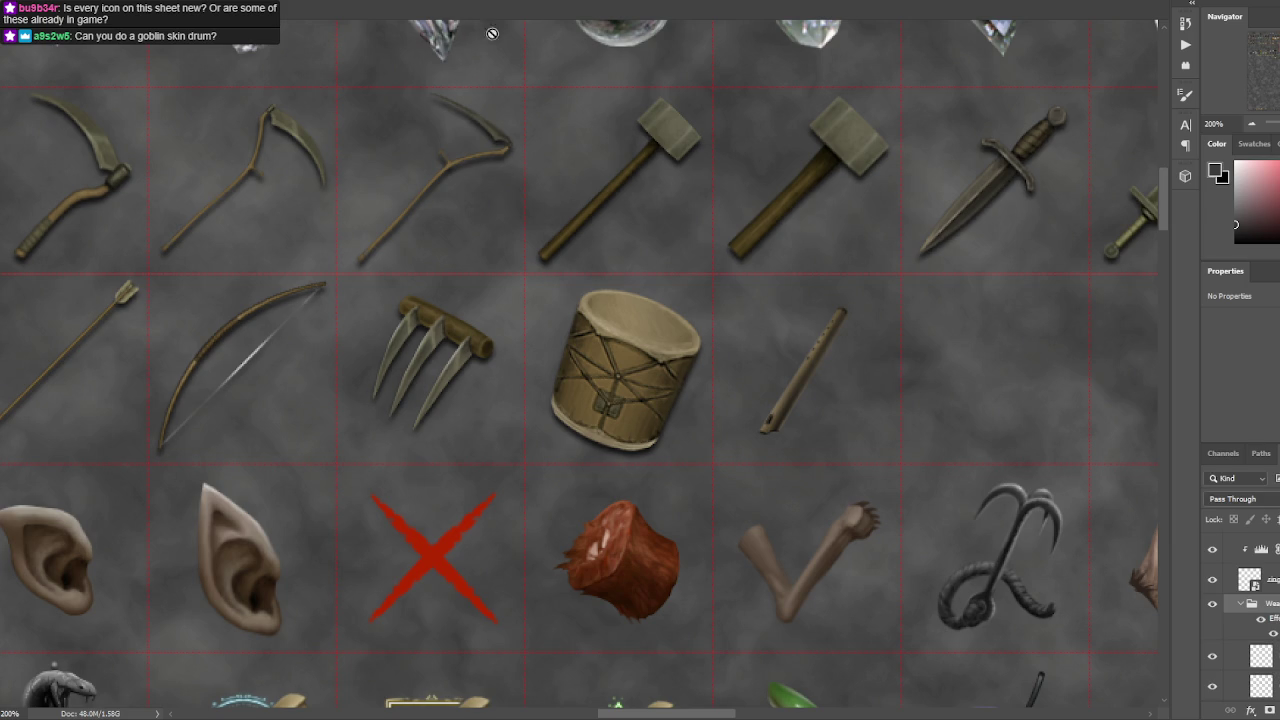
- Dismiss the eraser error and zoom out to survey the whole icon sheet
left_click(938, 369)
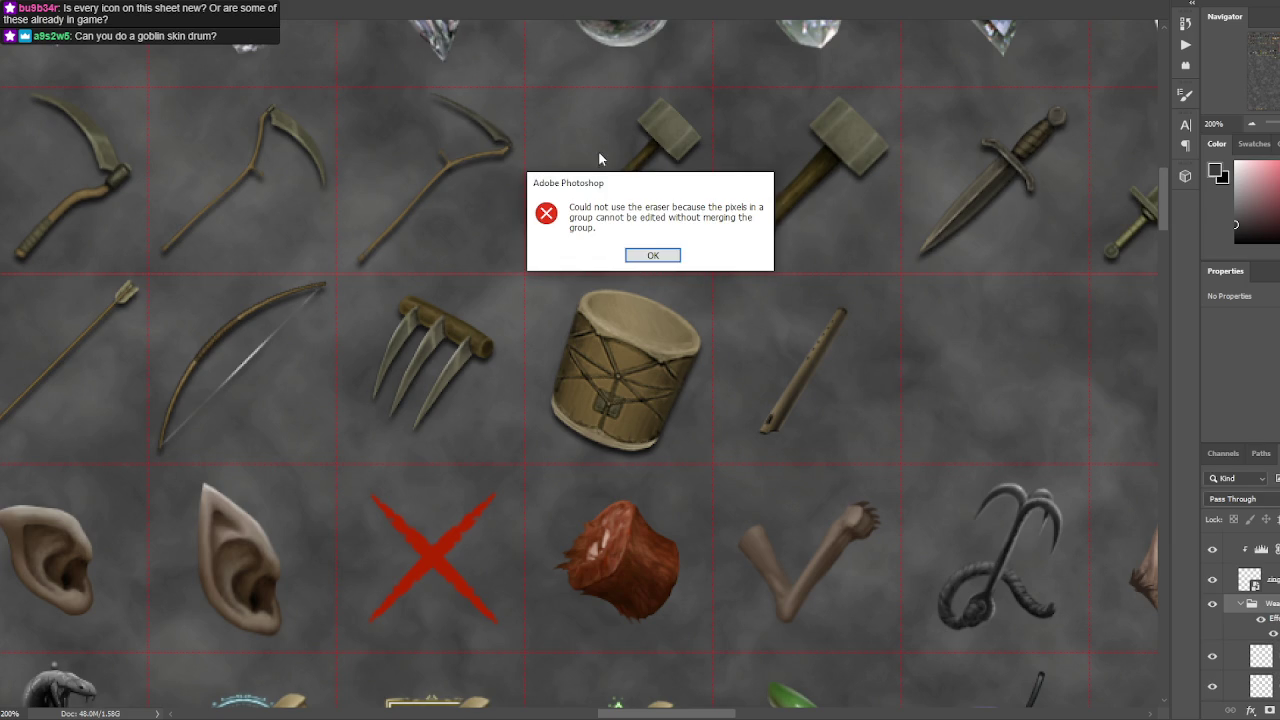
left_click(652, 255)
left_click_drag(877, 420, 597, 285)
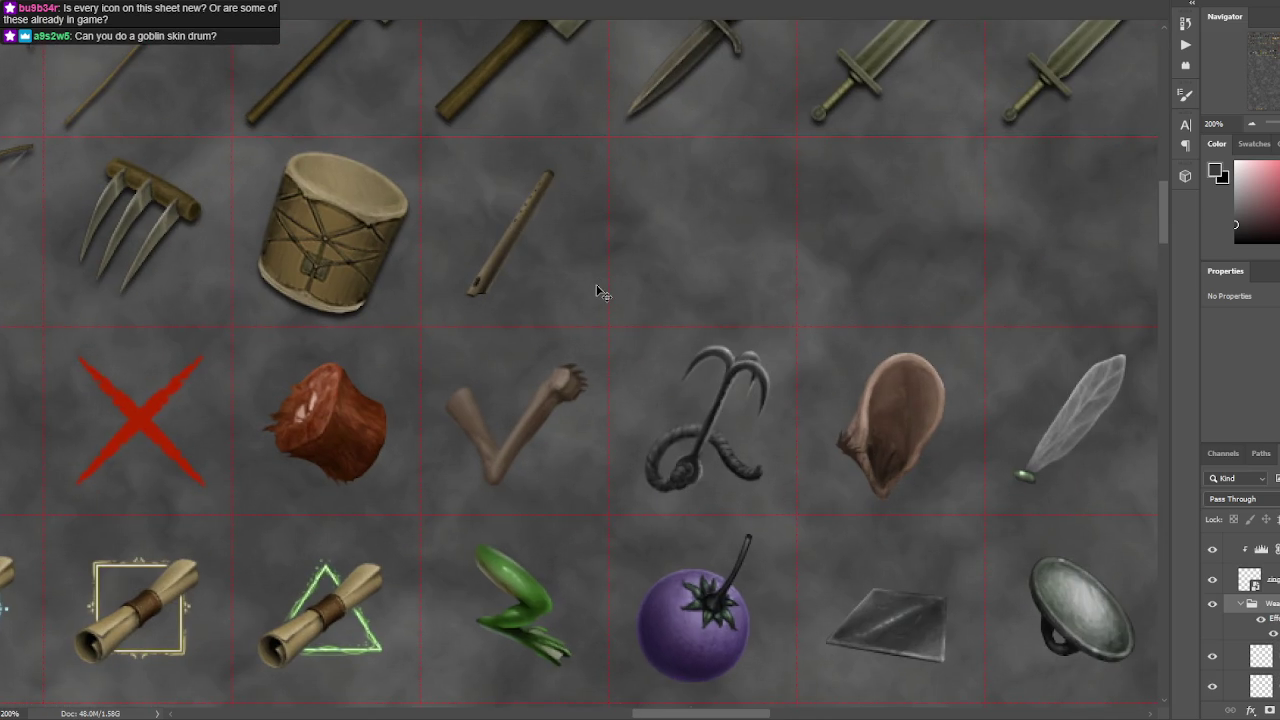
scroll(596, 284, "down", 3)
scroll(649, 308, "up", 3)
scroll(1245, 620, "down", 2)
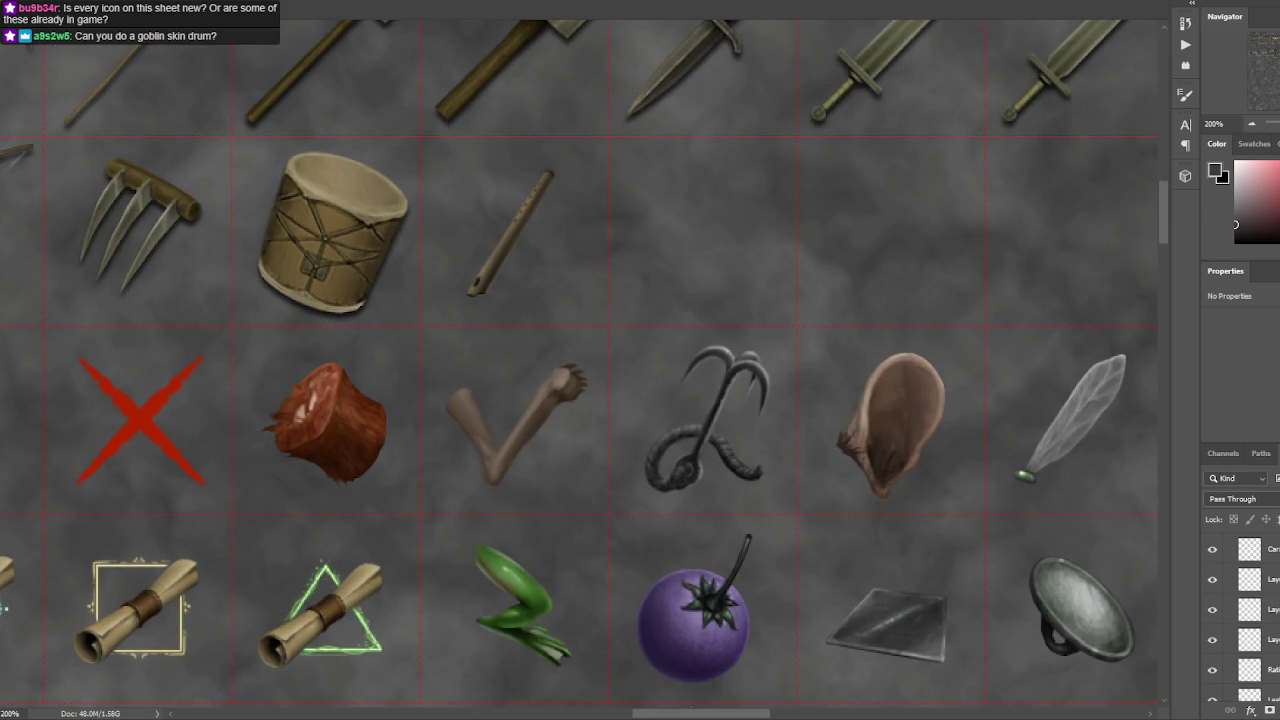
scroll(1245, 620, "down", 2)
scroll(1245, 620, "down", 2)
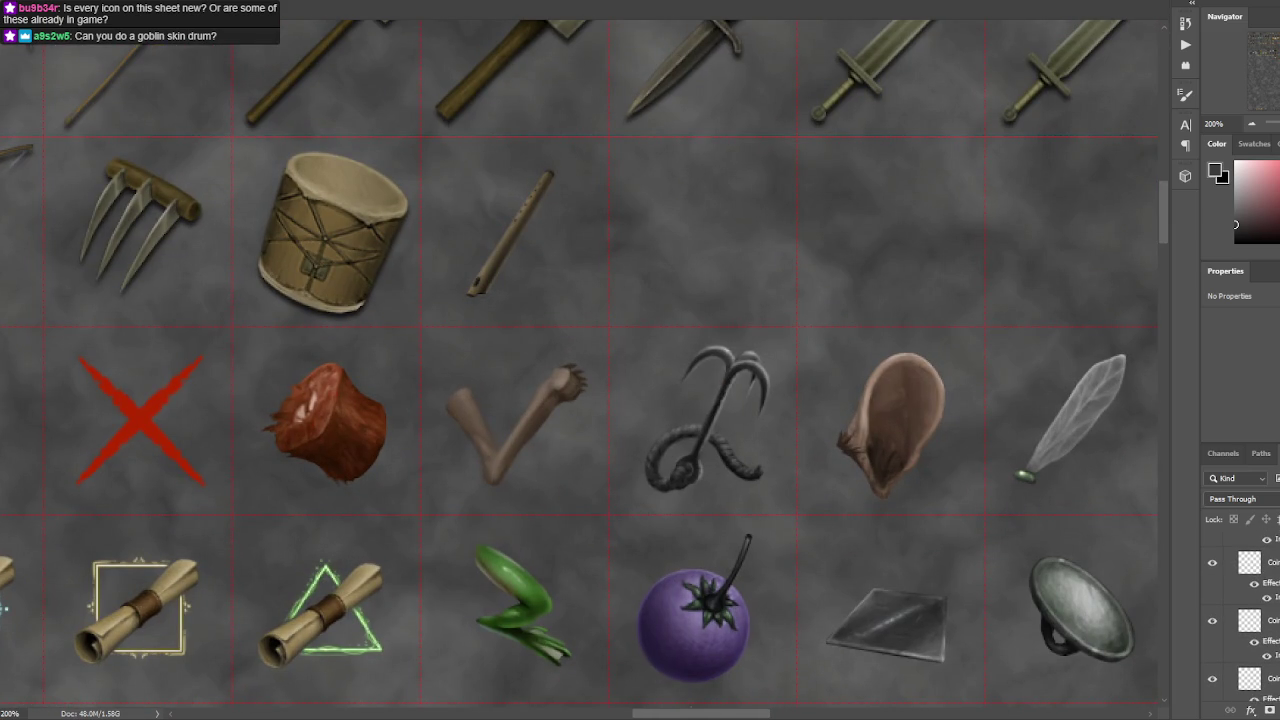
scroll(1245, 620, "down", 2)
scroll(1245, 620, "down", 1)
scroll(1245, 620, "down", 1)
scroll(1245, 620, "down", 1)
scroll(1245, 620, "down", 1)
scroll(1245, 620, "down", 1)
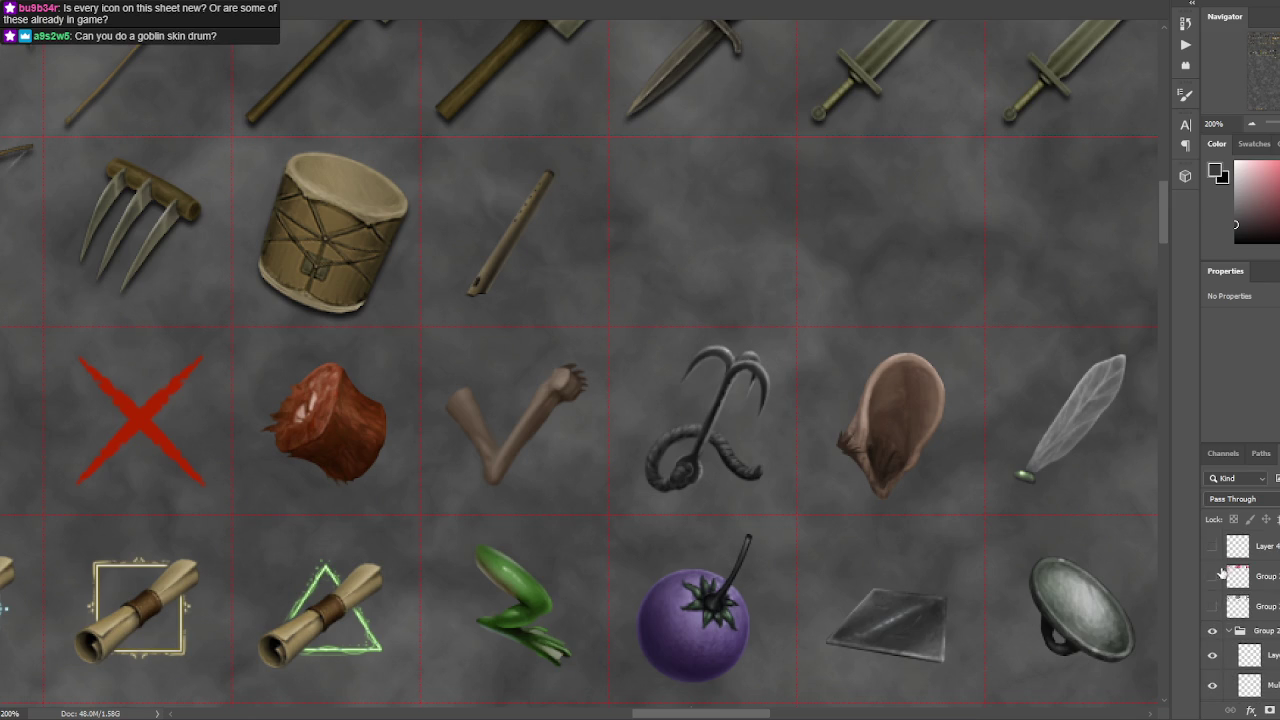
- Show the colour-coded mask overlays, centre the drum and flute, and trace then clear a drum-rim selection
left_click(1213, 577)
scroll(846, 349, "down", 2)
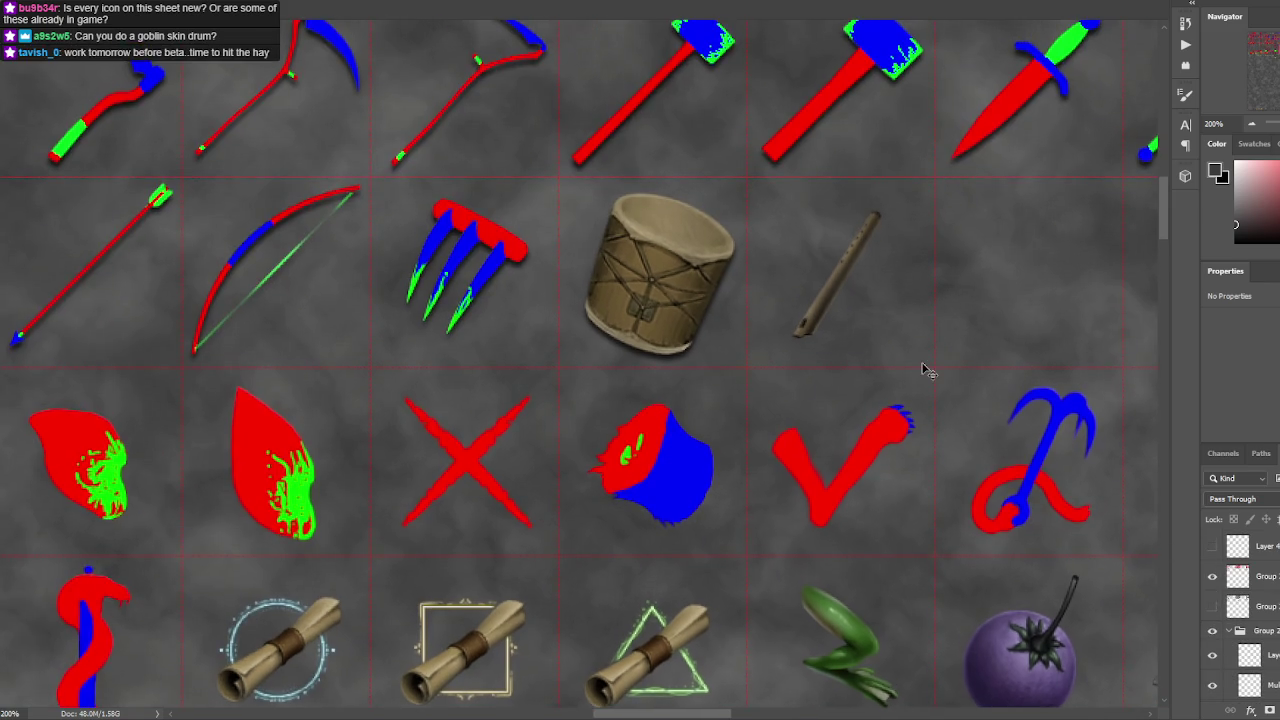
scroll(923, 366, "down", 3)
scroll(909, 355, "up", 5)
left_click_drag(909, 355, 746, 398)
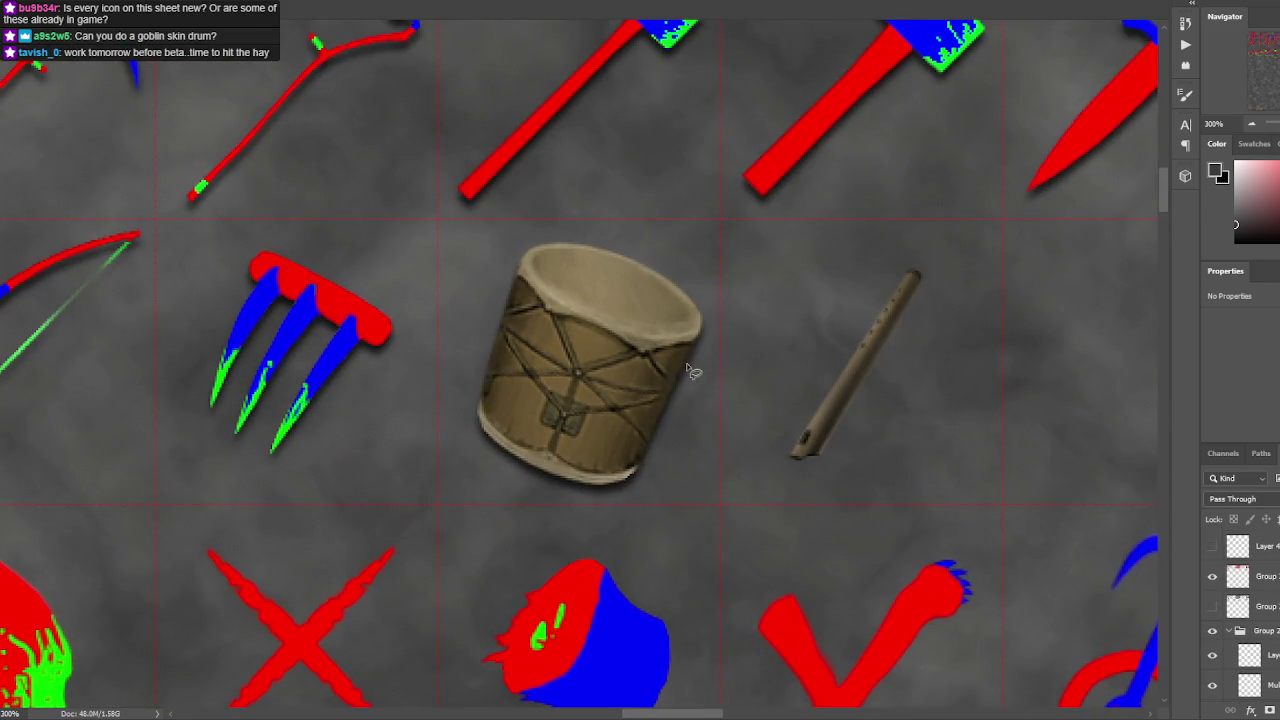
scroll(700, 380, "up", 1)
mouse_move(741, 334)
left_mouse_down()
mouse_move(659, 354)
mouse_move(503, 247)
mouse_move(752, 322)
left_mouse_up()
mouse_move(606, 518)
left_mouse_down()
mouse_move(557, 556)
mouse_move(709, 512)
left_mouse_up()
key("ctrl+d")
- Pan across the icon grid toward the newest icons, the horses and horseshoe
scroll(760, 423, "down", 3)
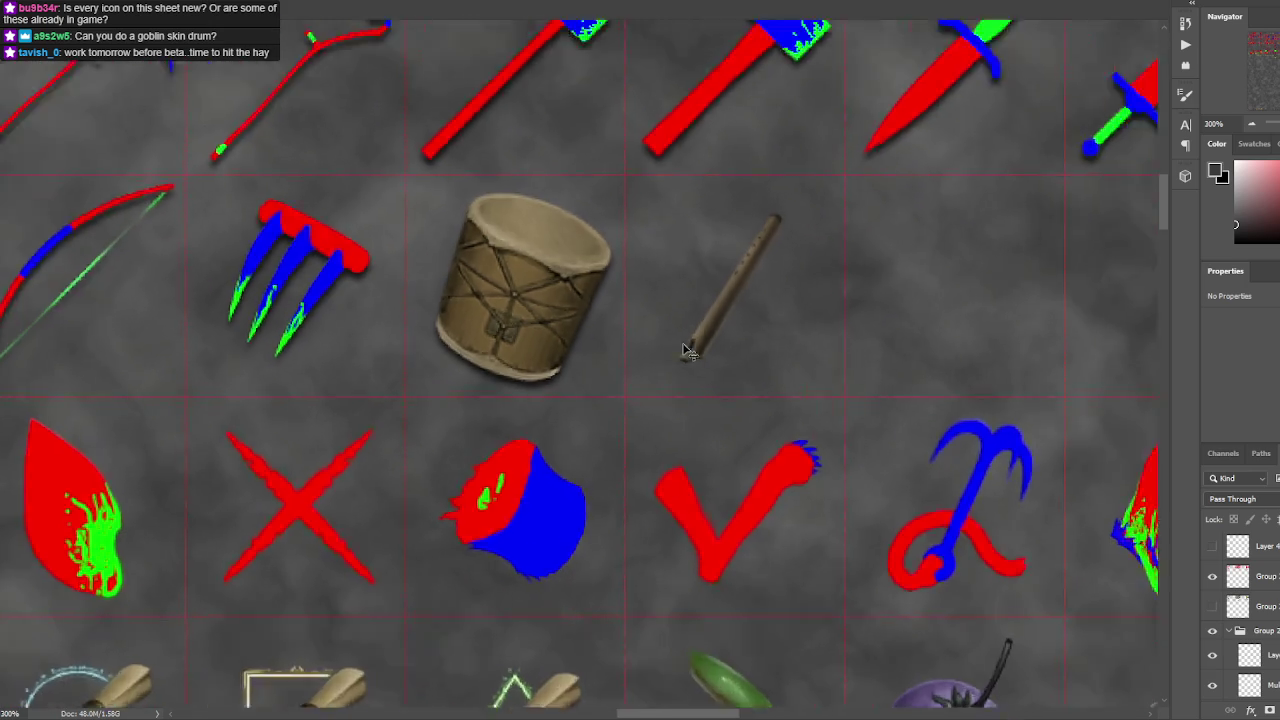
scroll(737, 437, "up", 1)
mouse_move(737, 437)
left_mouse_down()
mouse_move(697, 363)
mouse_move(713, 333)
left_mouse_up()
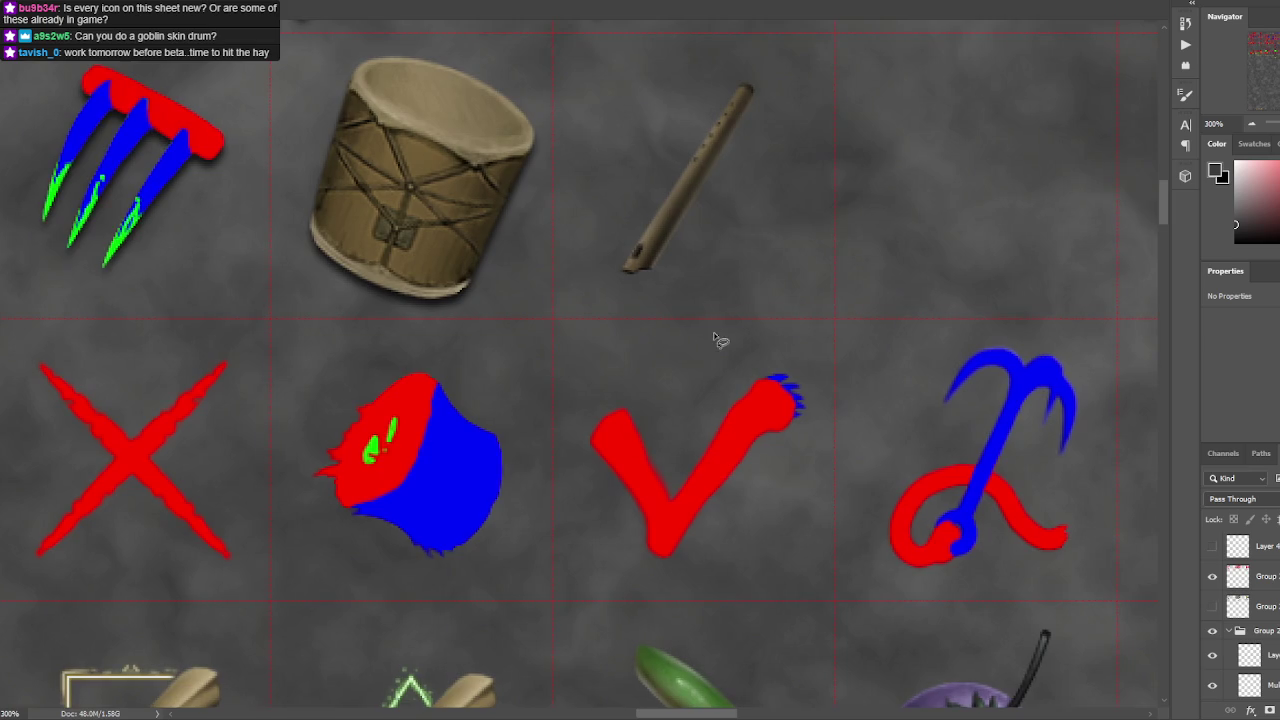
scroll(714, 333, "down", 2)
scroll(720, 337, "down", 2)
scroll(720, 220, "down", 1)
scroll(720, 220, "down", 2)
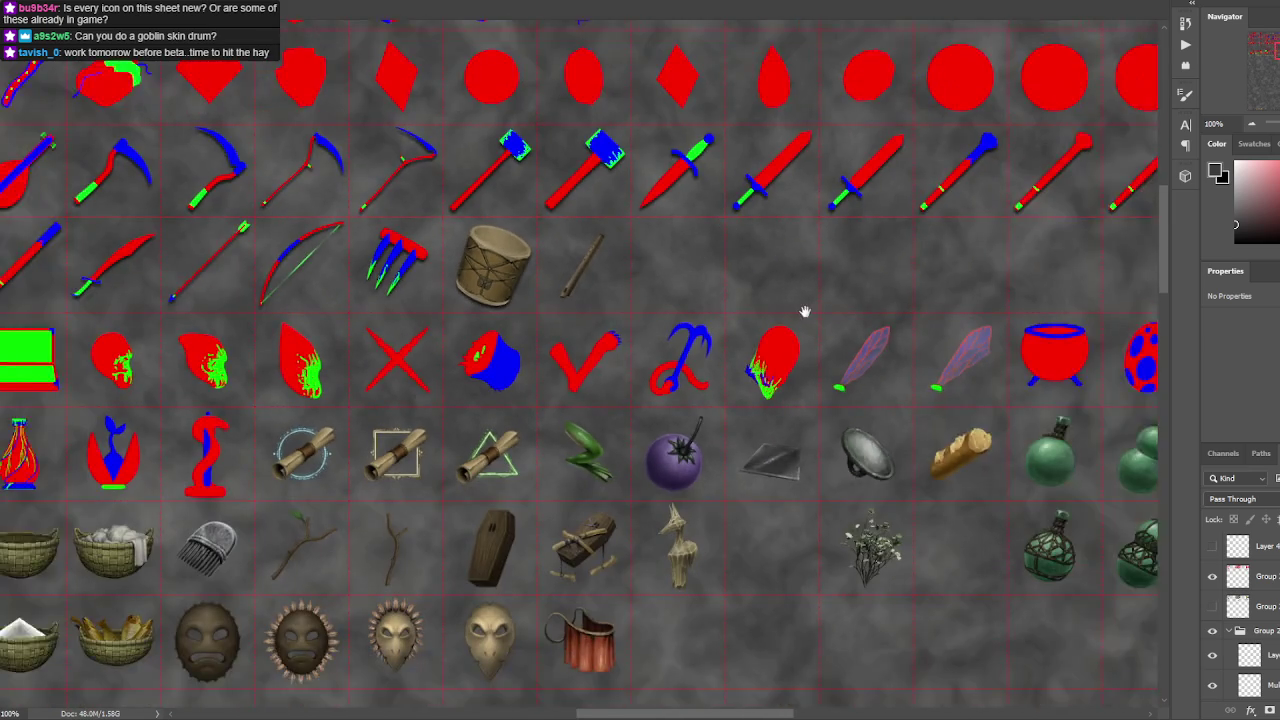
left_click_drag(805, 312, 741, 273)
left_click_drag(797, 437, 782, 370)
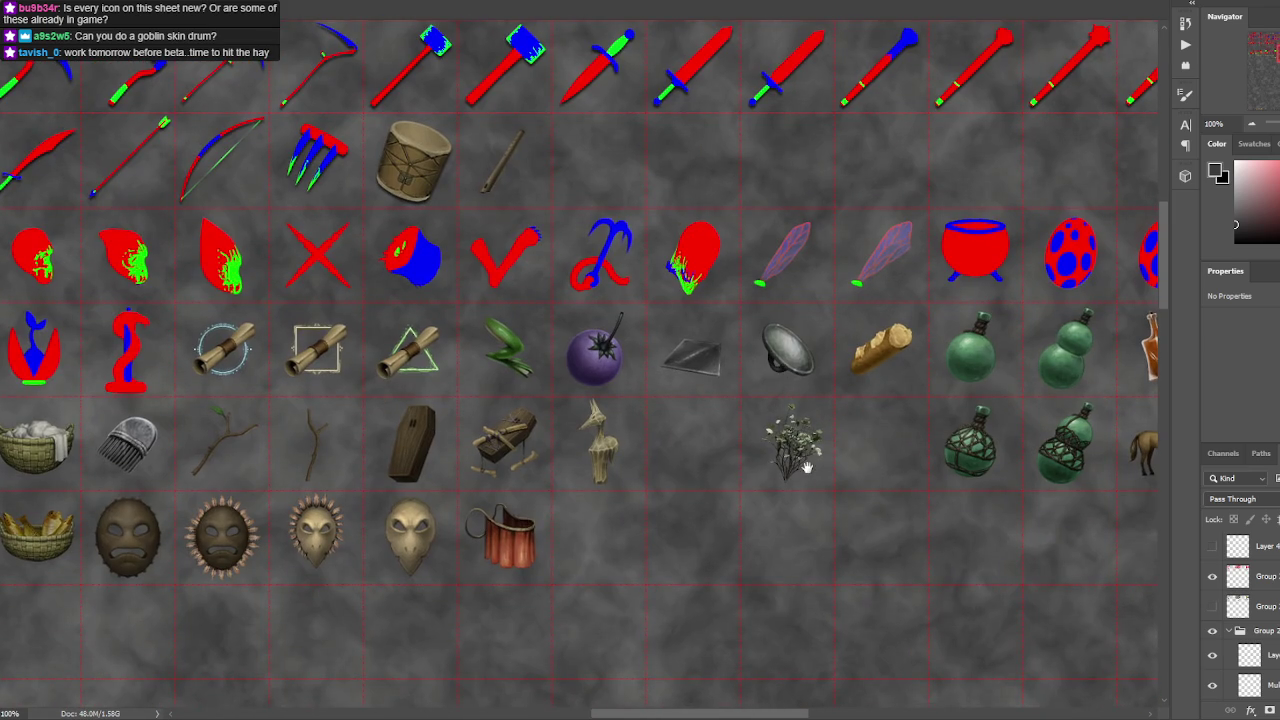
left_click_drag(809, 463, 768, 423)
mouse_move(893, 441)
left_mouse_down()
mouse_move(602, 445)
mouse_move(596, 430)
left_mouse_up()
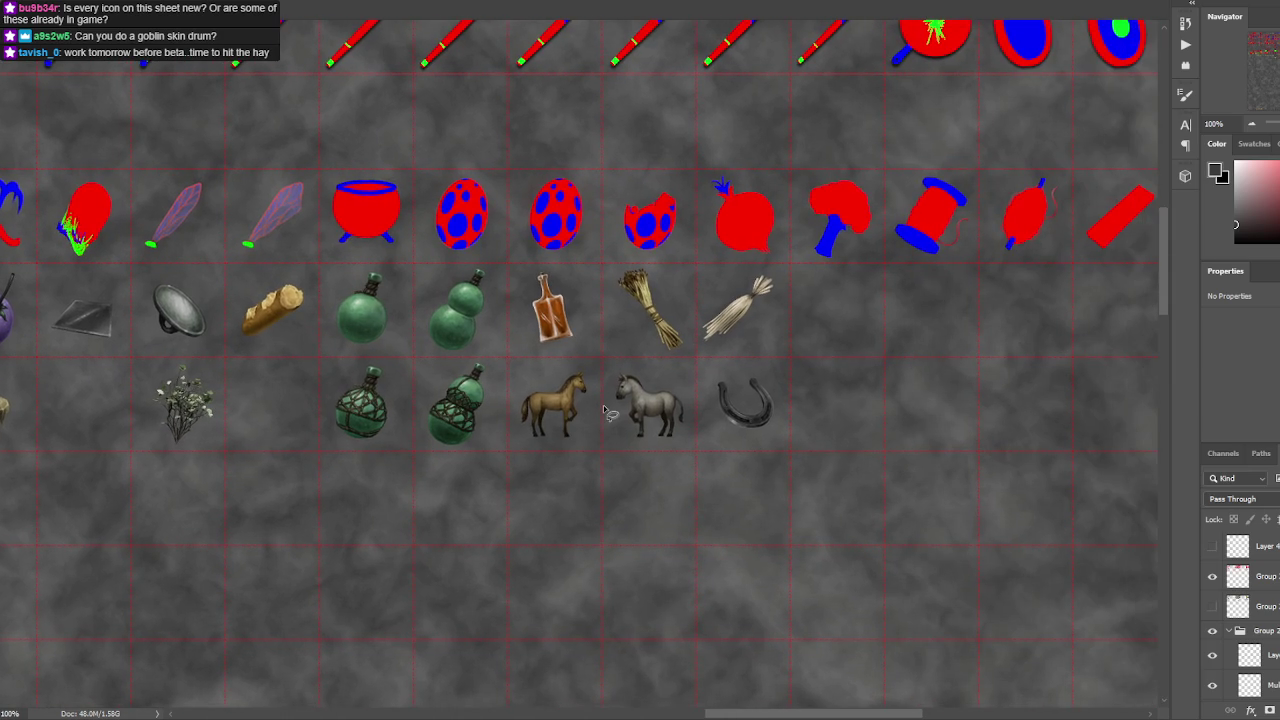
left_click_drag(571, 449, 649, 449)
key("ctrl+minus")
scroll(649, 450, "up", 4)
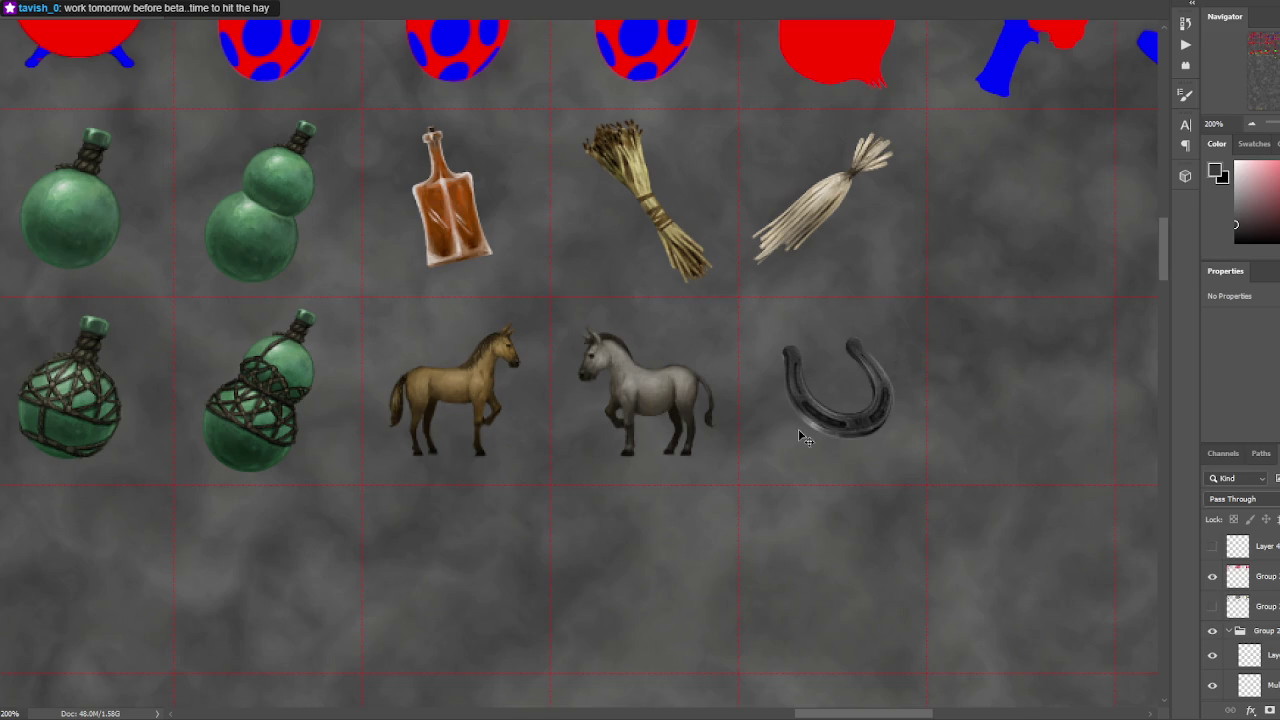
- Nudge the iron horseshoe down, rotate it to a new angle, and flip it horizontally
left_click(836, 420)
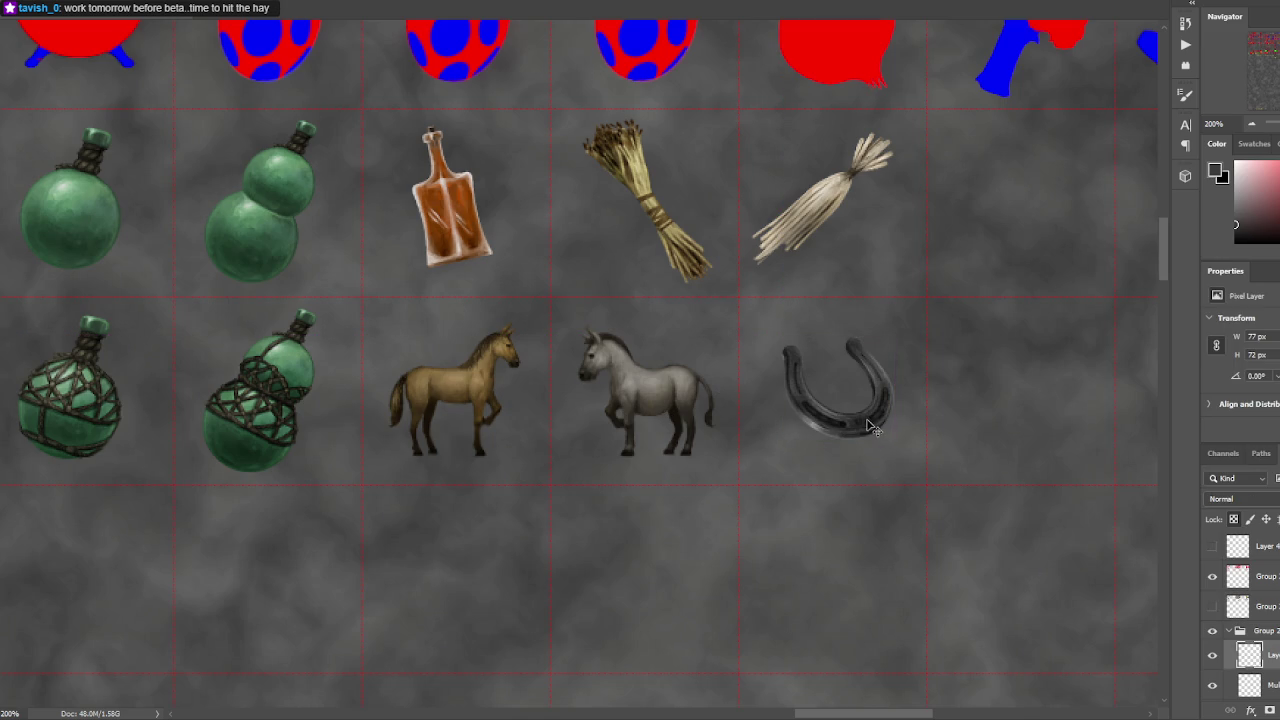
left_click_drag(874, 428, 876, 433)
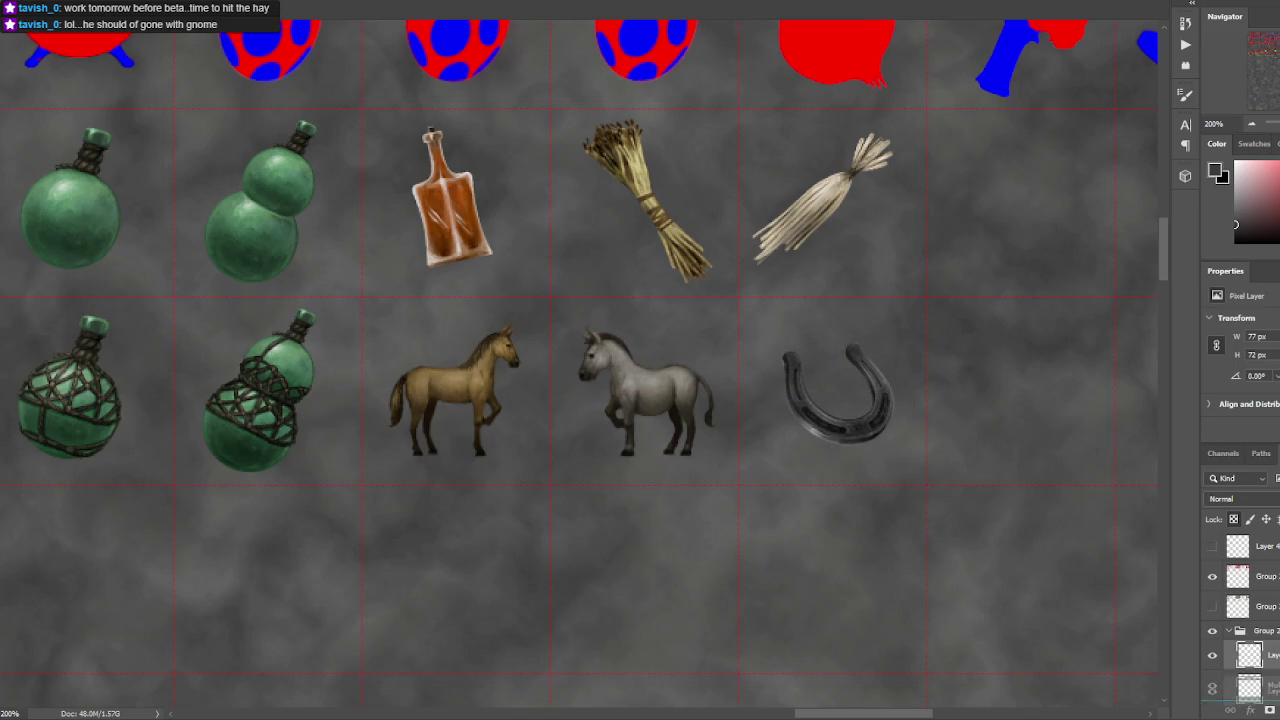
key("ctrl+t")
left_click_drag(792, 329, 730, 499)
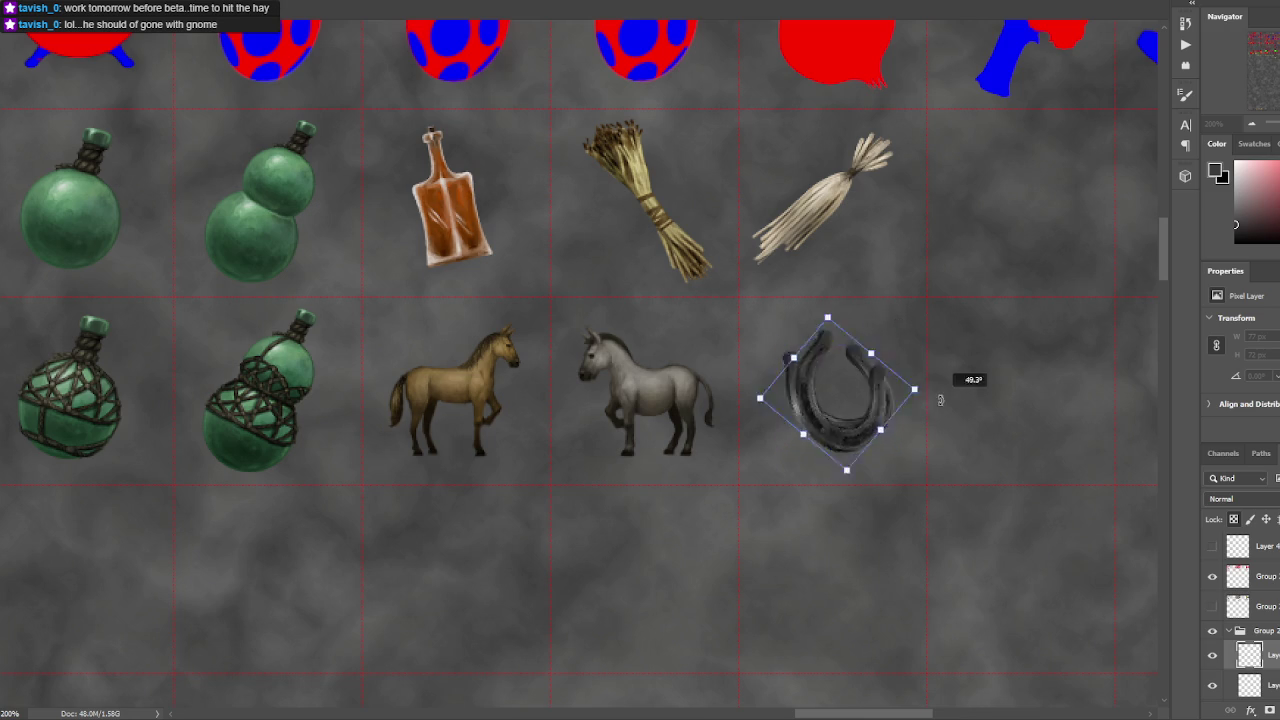
right_click(811, 425)
left_click(885, 678)
- Place a copy of the horseshoe in the next grid cell and view both horseshoes
left_click_drag(845, 421, 1026, 424)
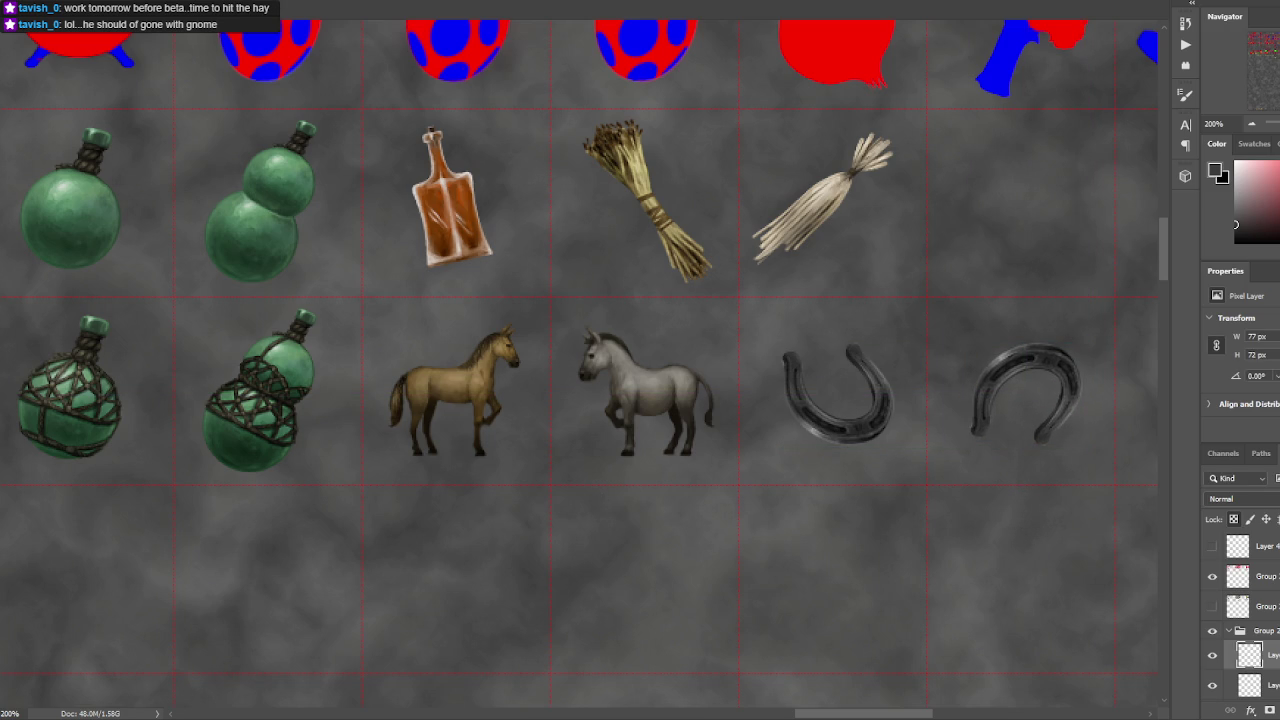
left_click_drag(957, 369, 795, 347)
key("ctrl+minus")
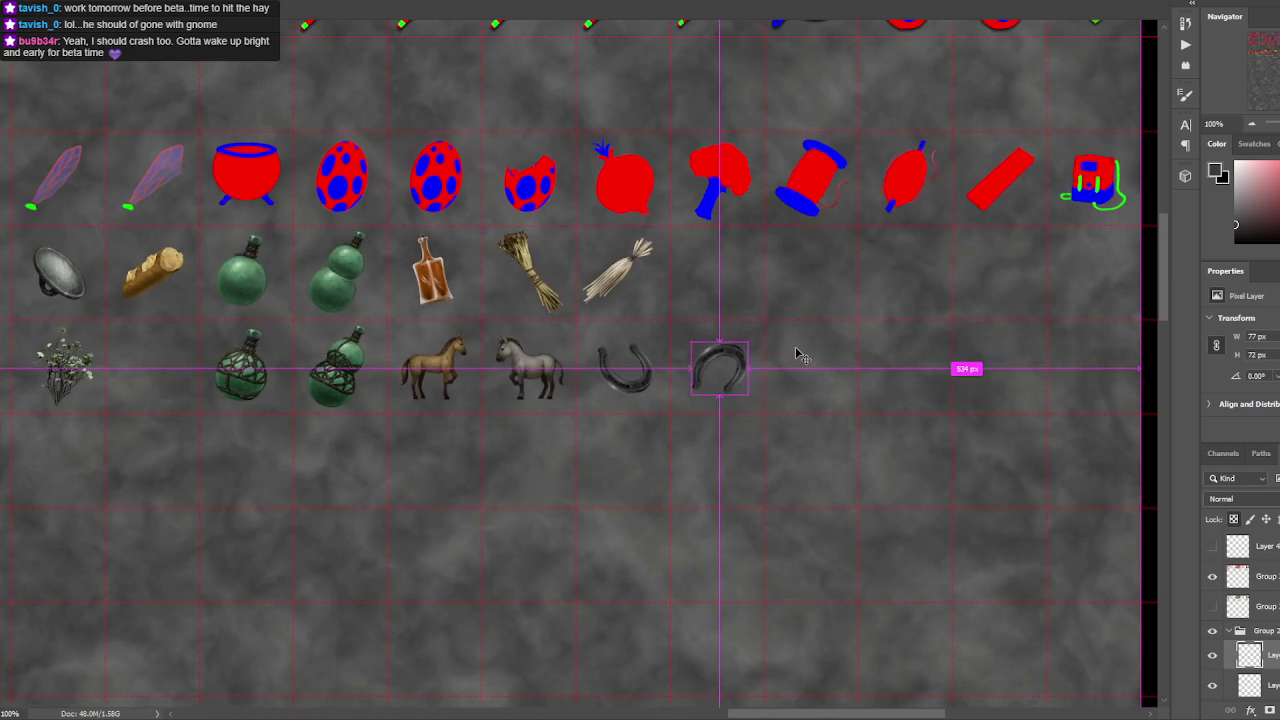
- Zoom in on the horses and horseshoes, then show the File menu's recent files
key("ctrl+plus")
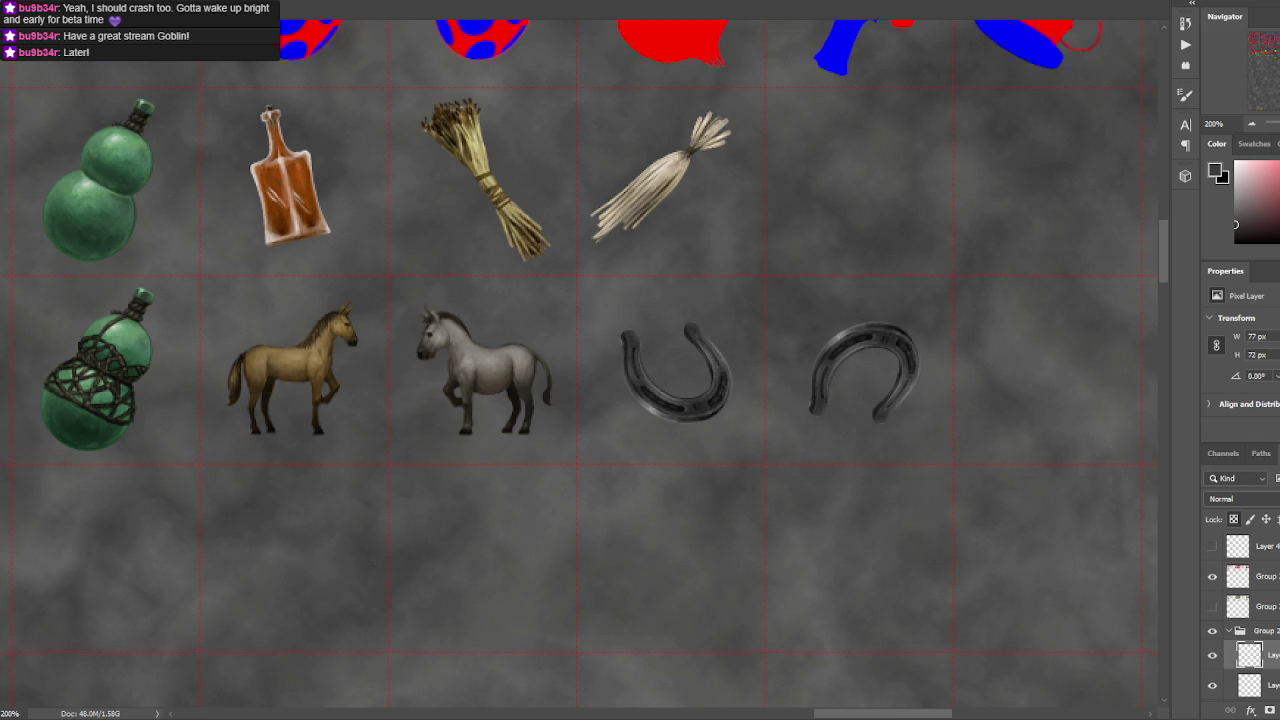
key("alt+f")
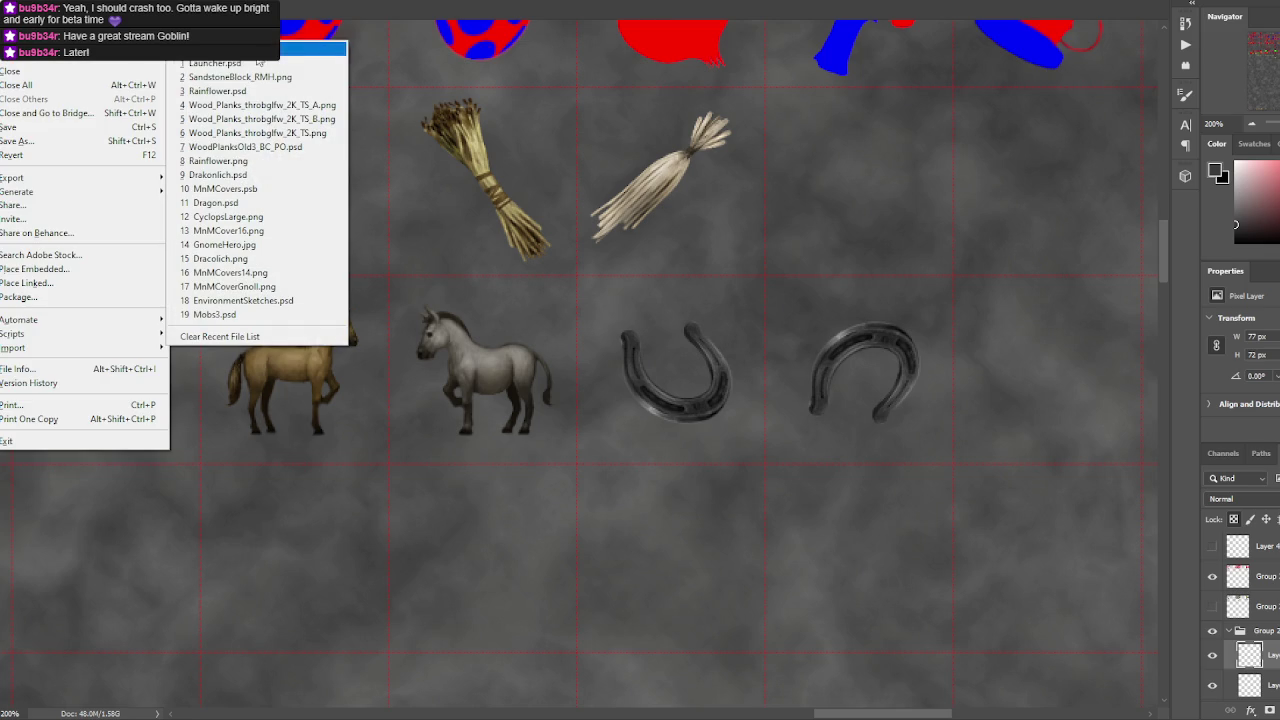
mouse_move(60, 49)
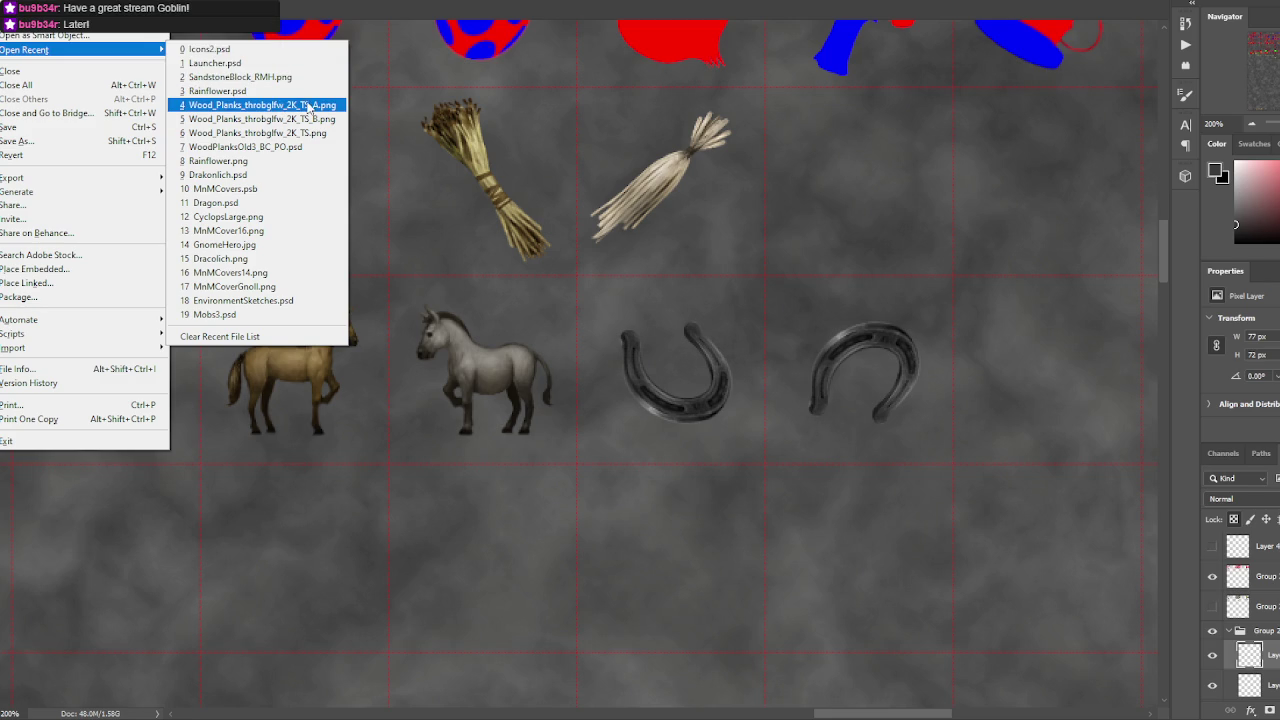
- Open WoodPlanksOld3_BC_PO.psd, return to the icon sheet, and bring up the recent files list
left_click(296, 148)
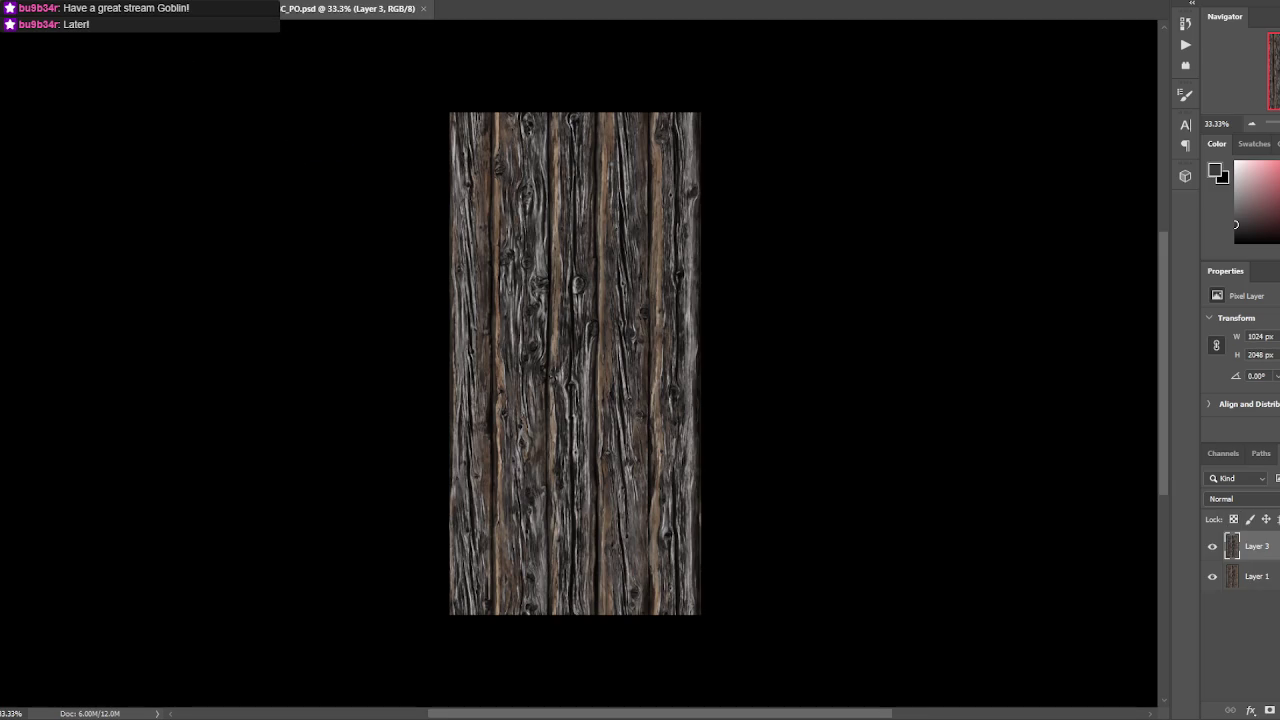
key("ctrl+Tab")
left_click(33, 10)
left_click(30, 36)
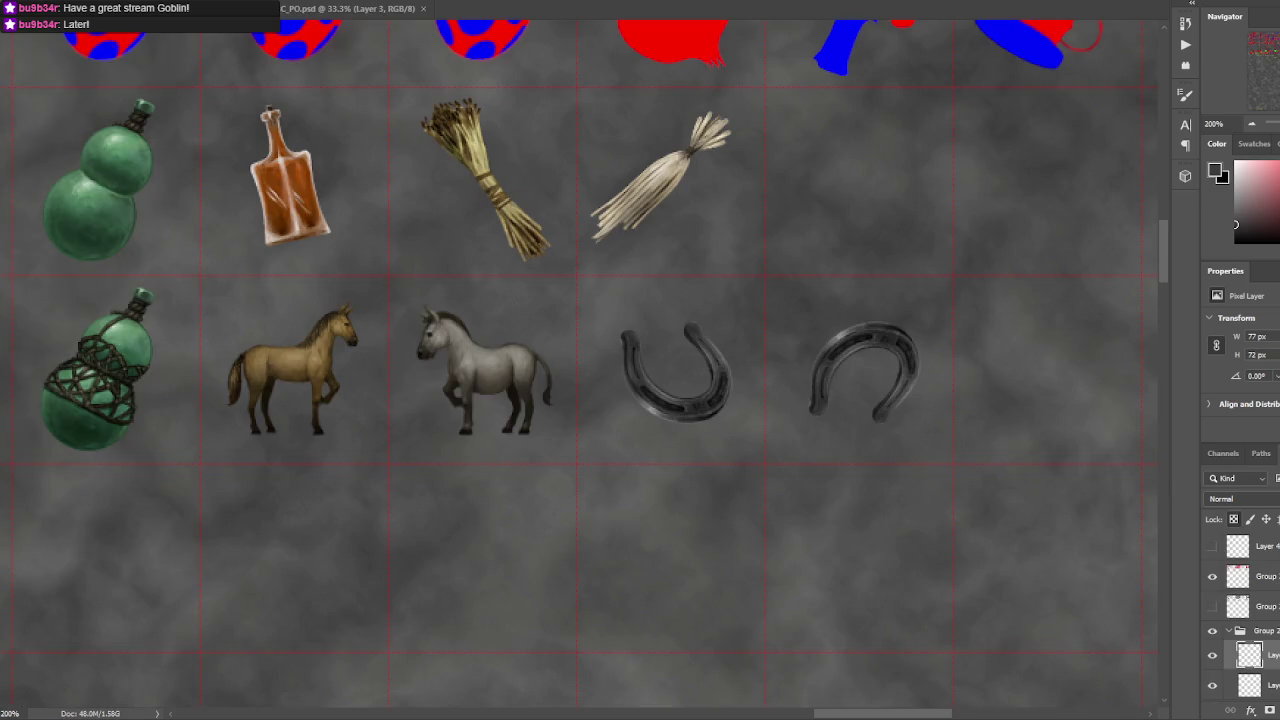
key("Escape")
left_click(33, 10)
mouse_move(60, 49)
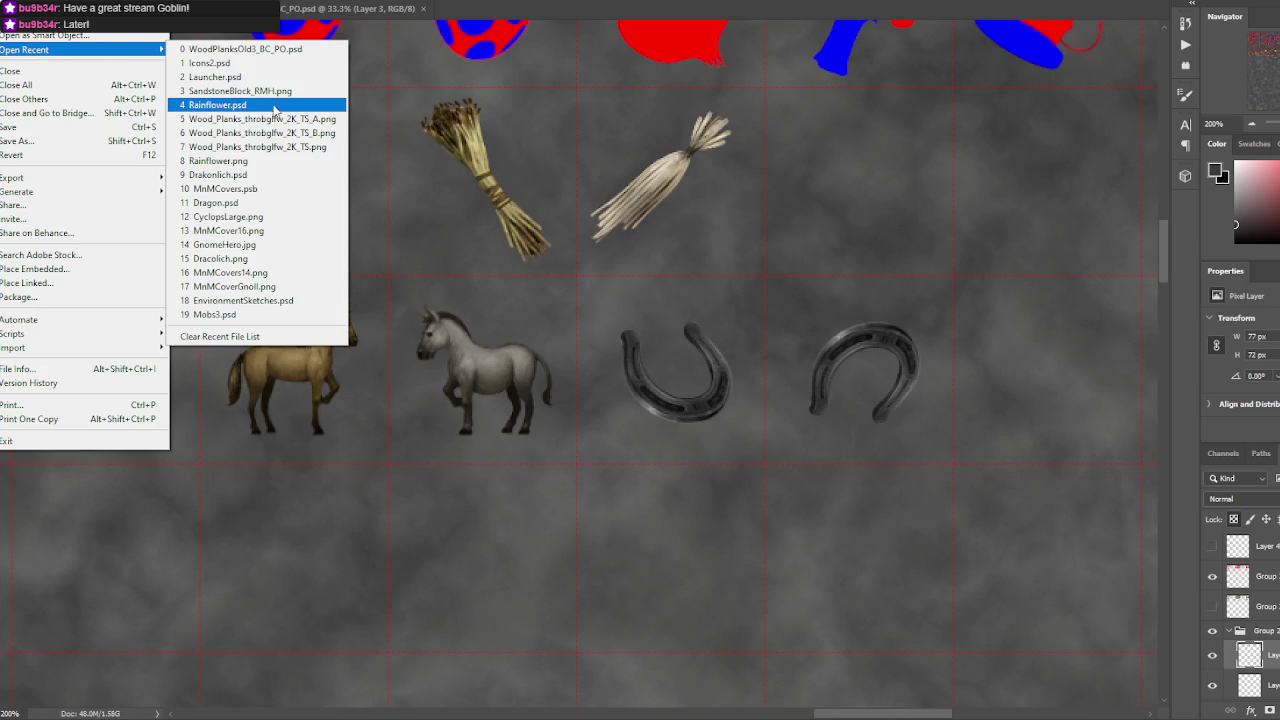
- Open Rainflower.psd, check Layer 1's flower sketch, then return to Icons2.psd's recent files list
left_click(271, 108)
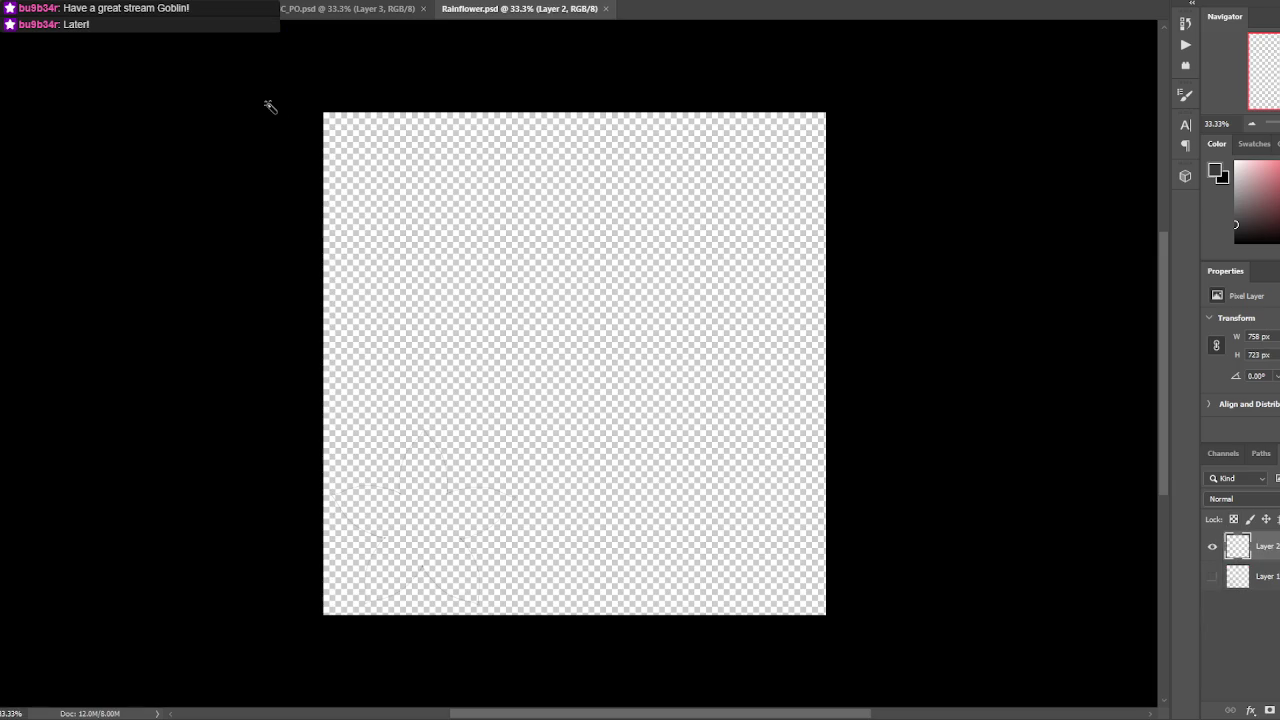
left_click(1213, 577)
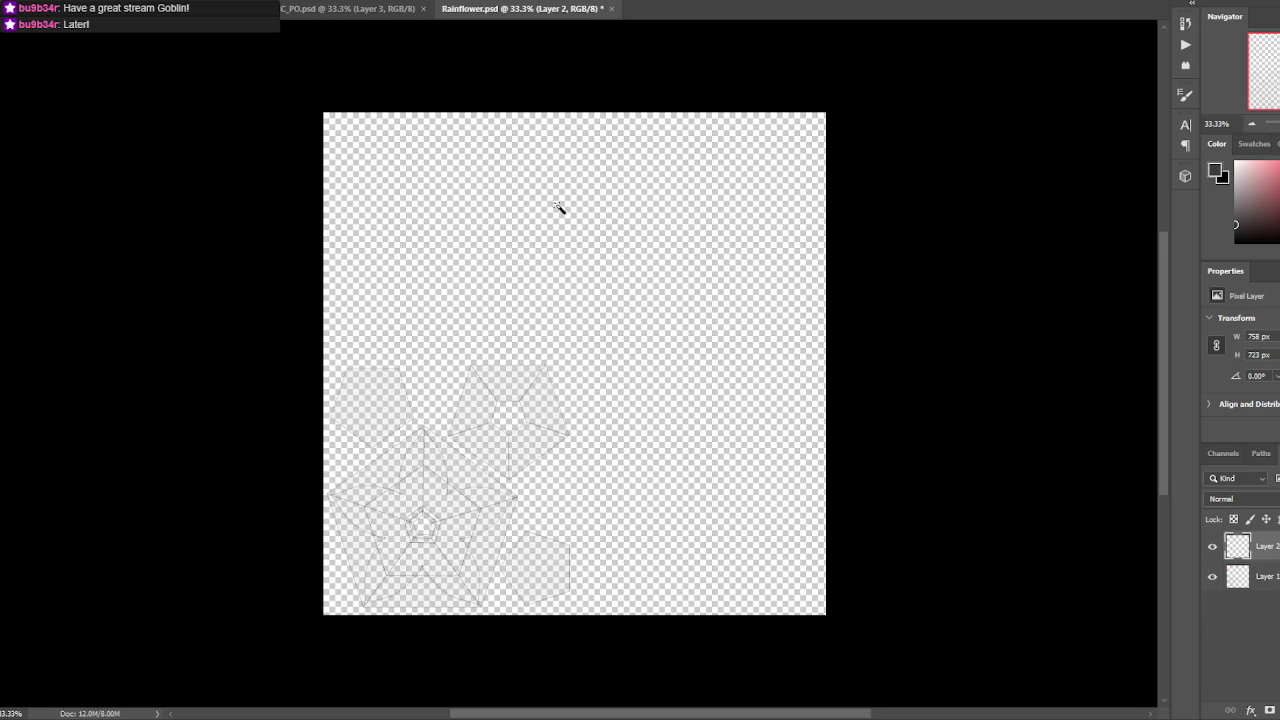
left_click(1212, 576)
left_click(1212, 576)
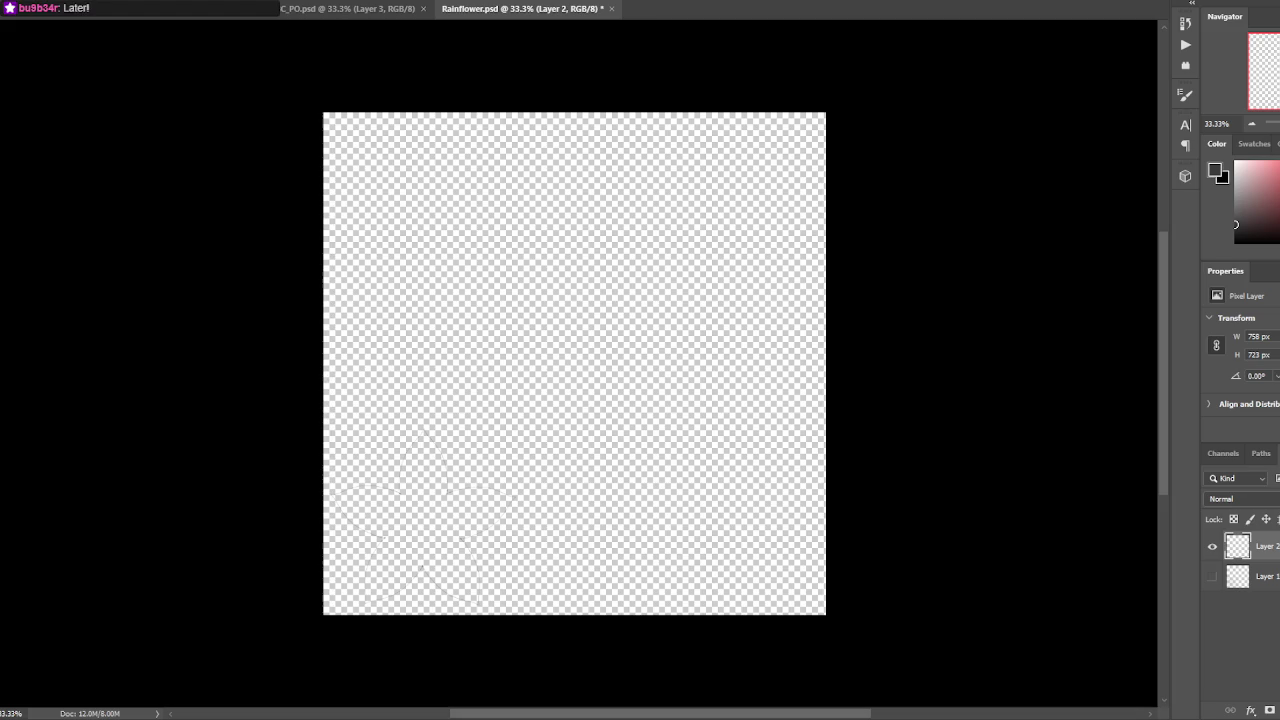
left_click(300, 10)
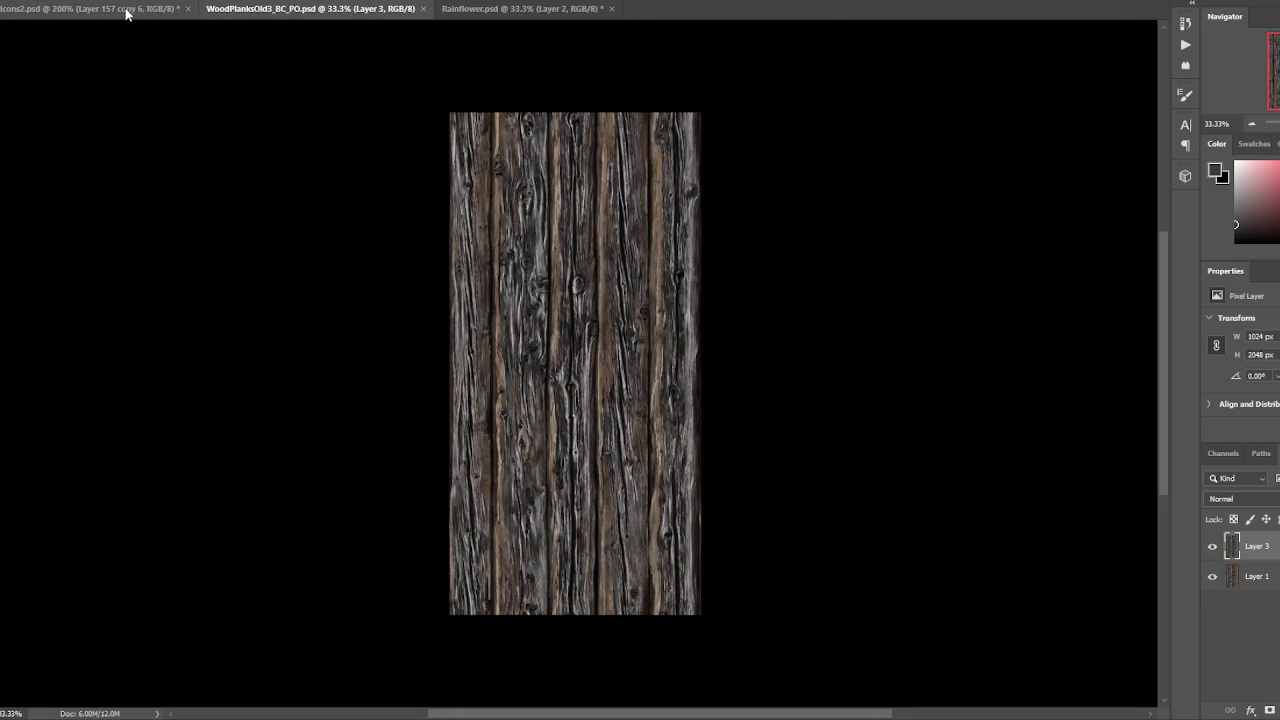
left_click(129, 10)
left_click(14, 0)
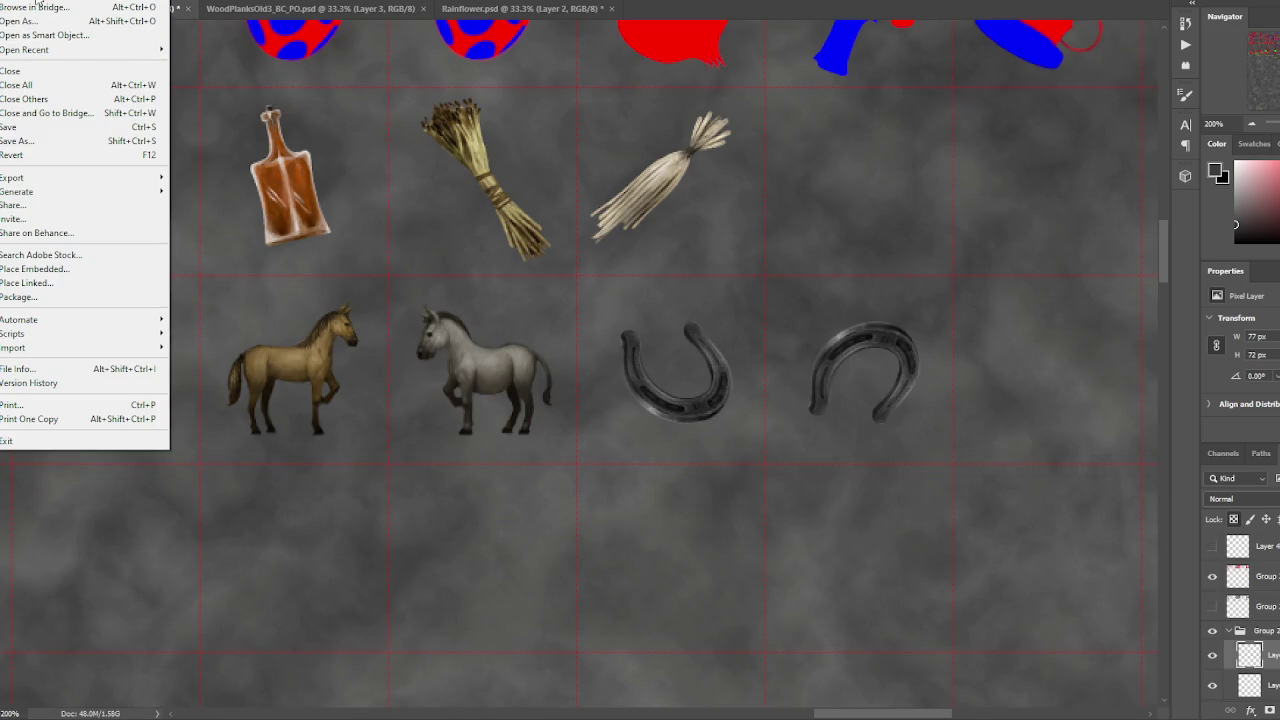
mouse_move(80, 49)
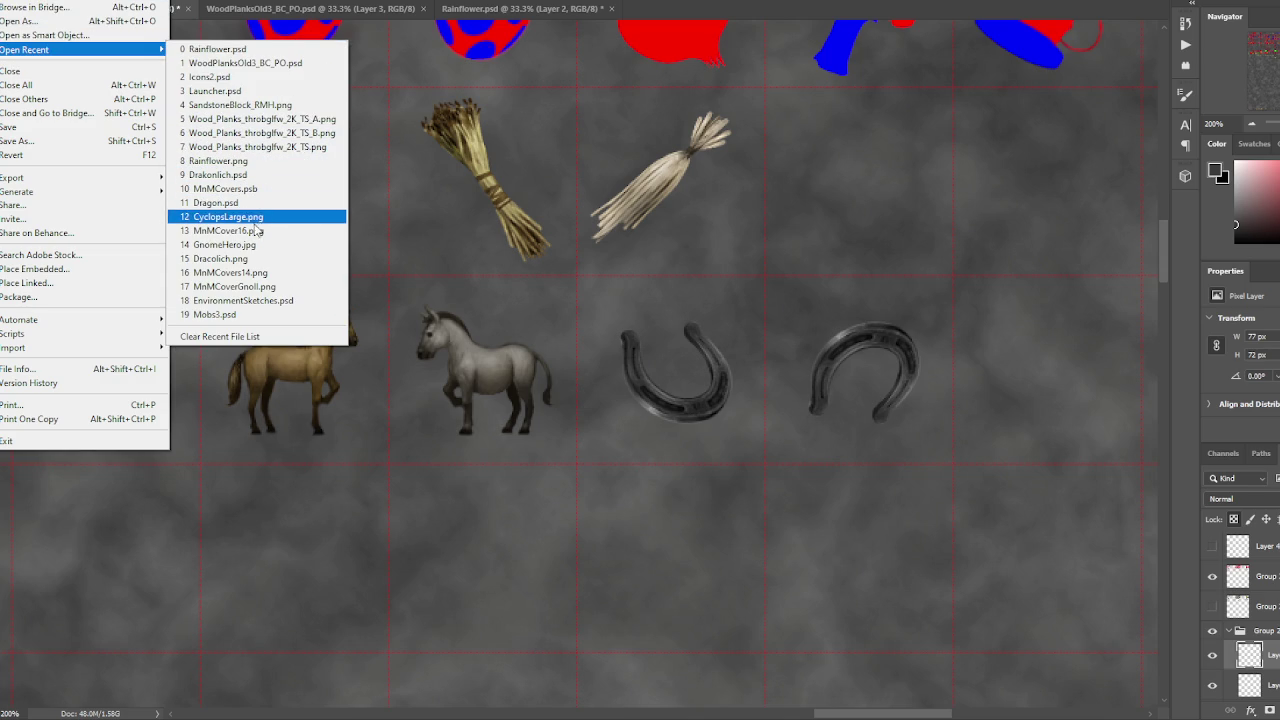
- Open Mobs3.psd, hide the cloud sketch layer, show the Tentacle layer, and zoom in
left_click(233, 314)
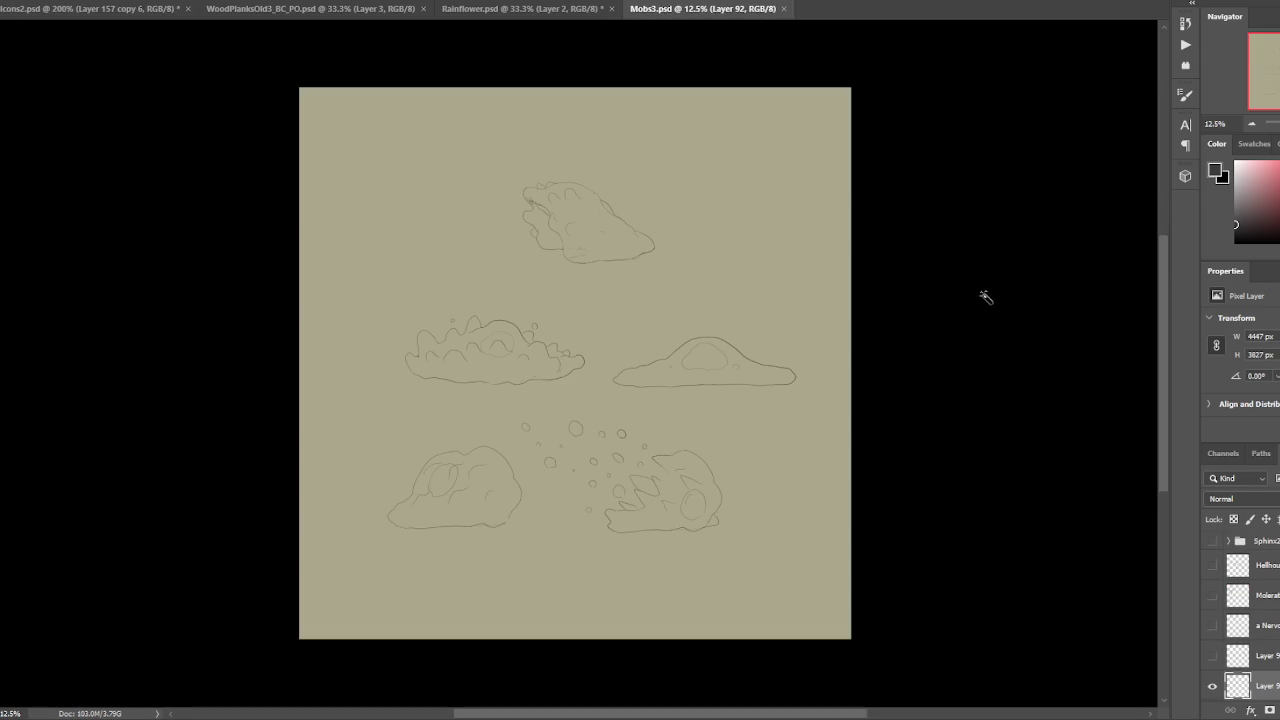
left_click(1212, 686)
scroll(1220, 660, "down", 2)
left_click(1213, 656)
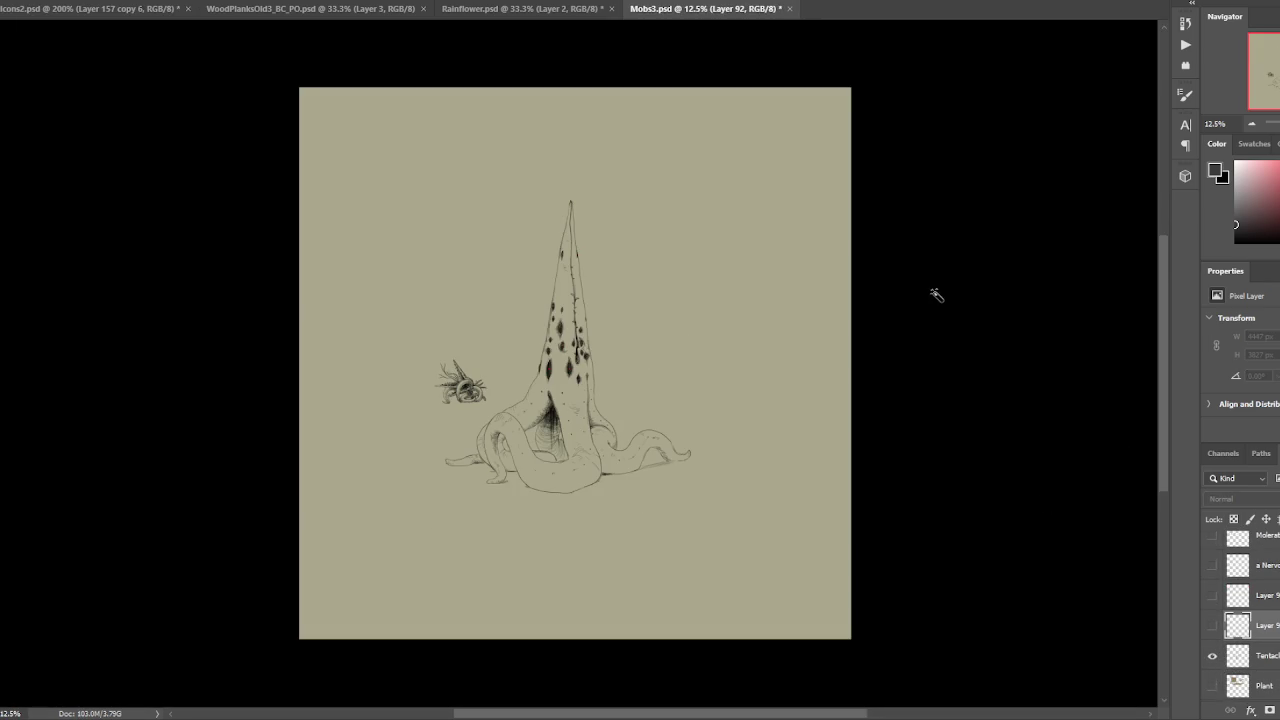
key("ctrl+plus")
key("ctrl+plus")
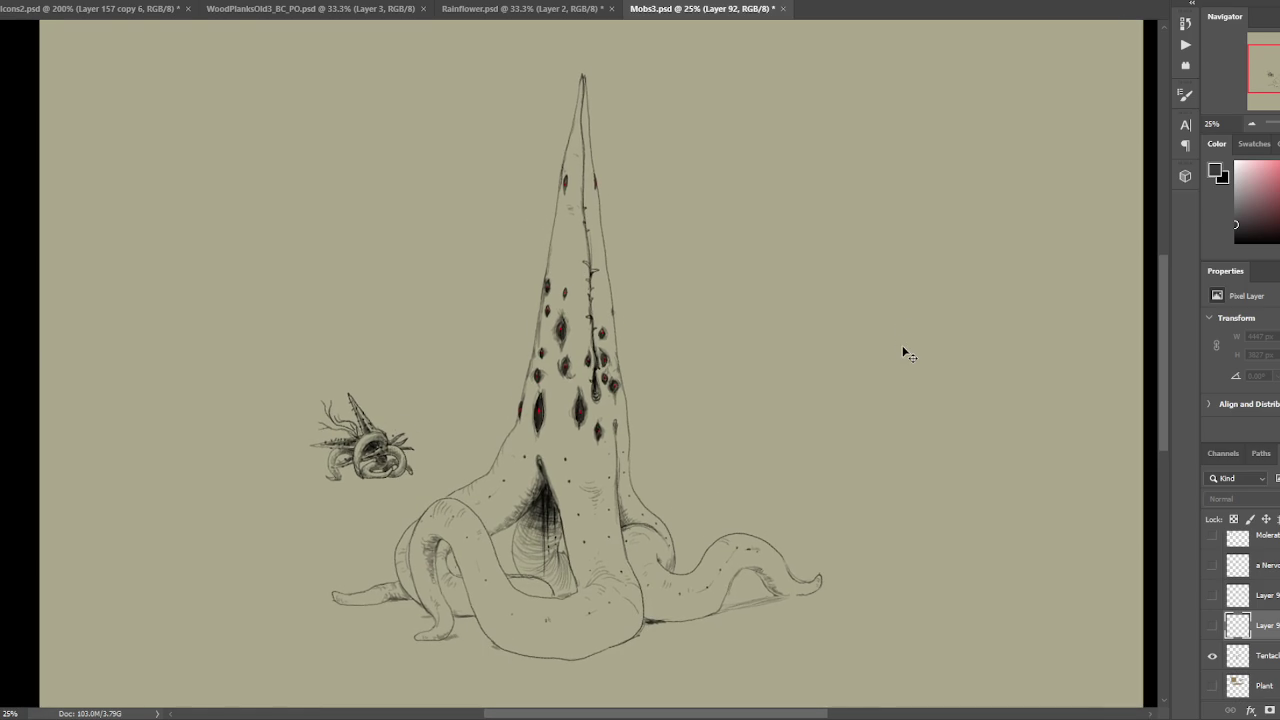
- Capture a screenshot of the tentacle creature sketch, then hide its layer
key("ctrl+Print")
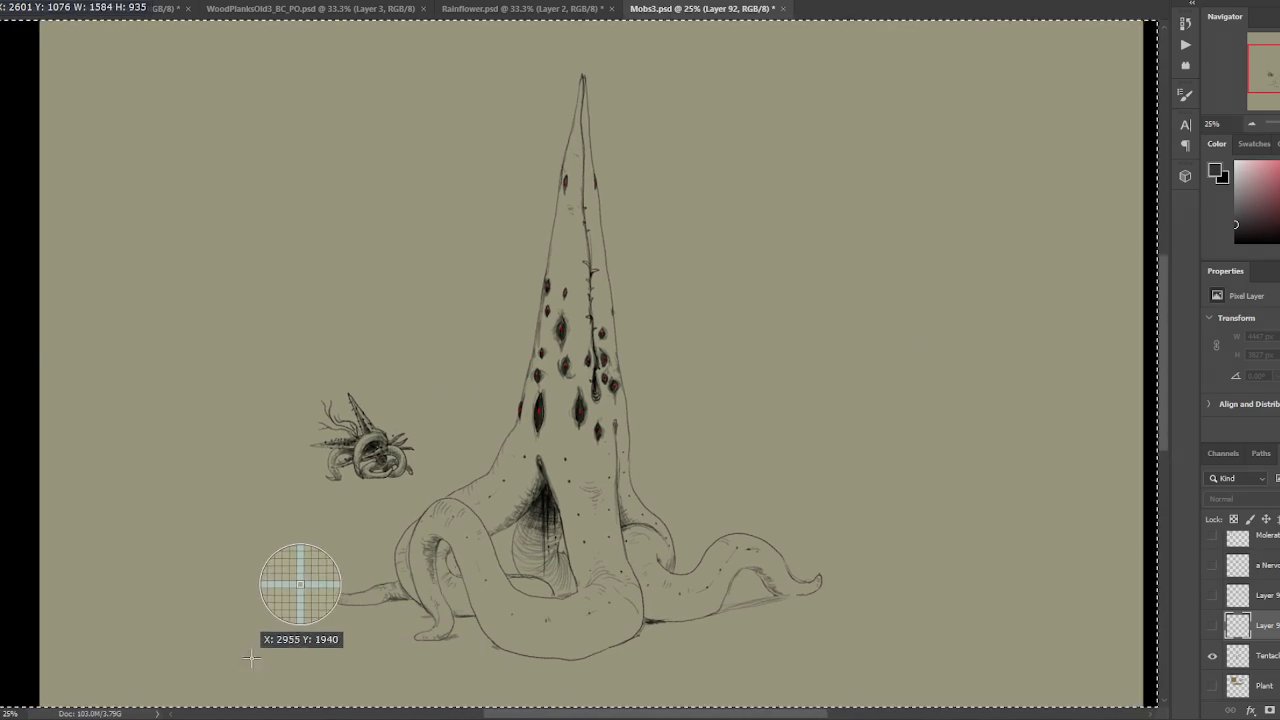
left_click_drag(242, 669, 876, 52)
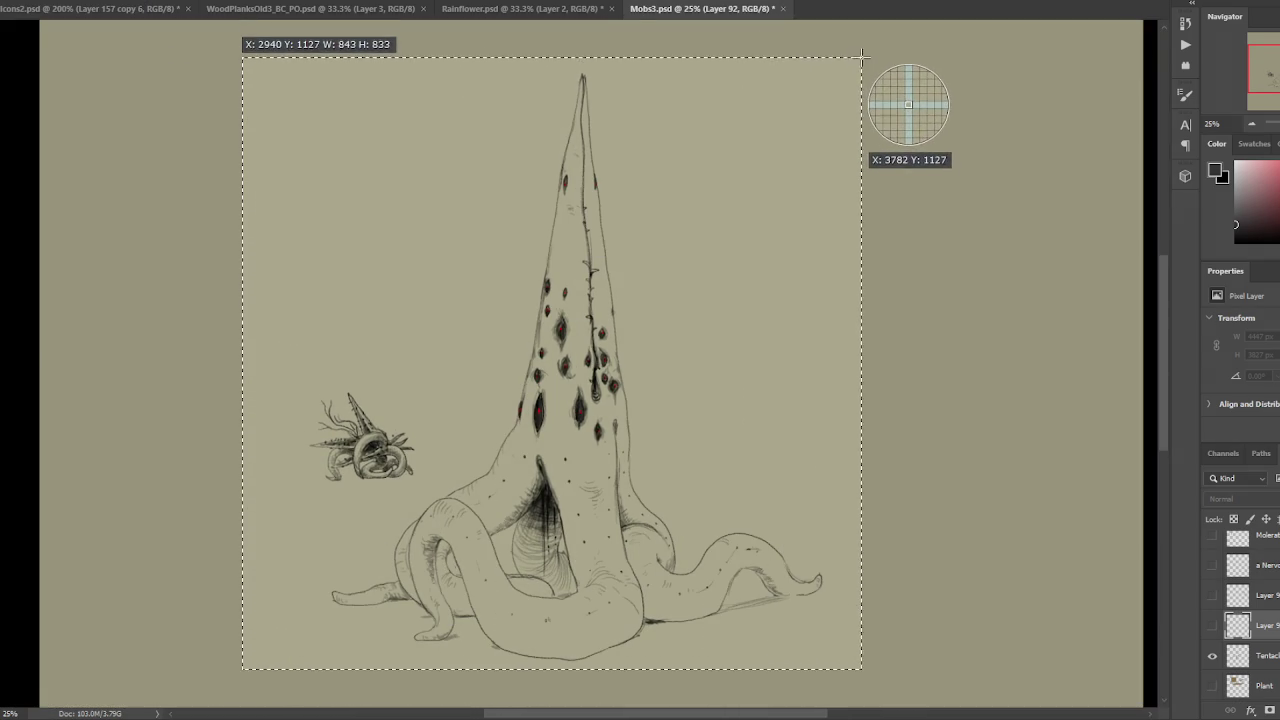
left_click_drag(876, 52, 870, 52)
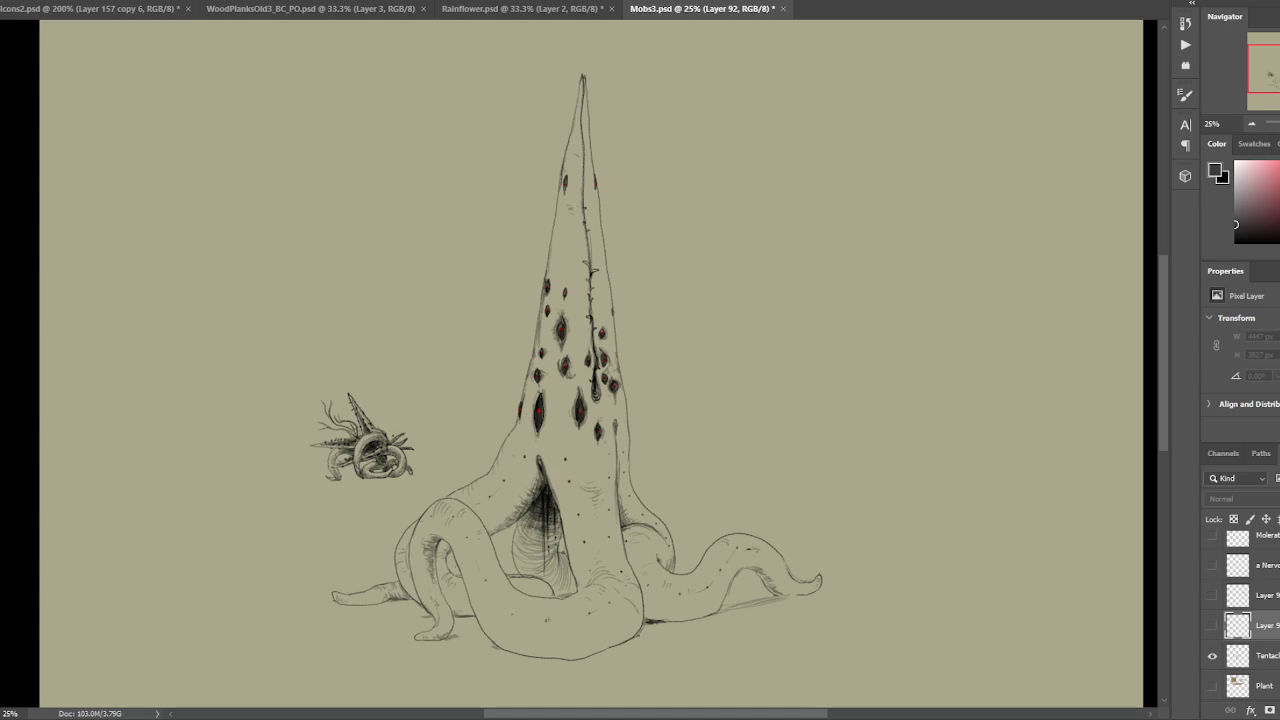
left_click(1213, 658)
- Hide the Tentacle layer, show the cloud sketch layer, and zoom out to the whole page
left_click(1212, 625)
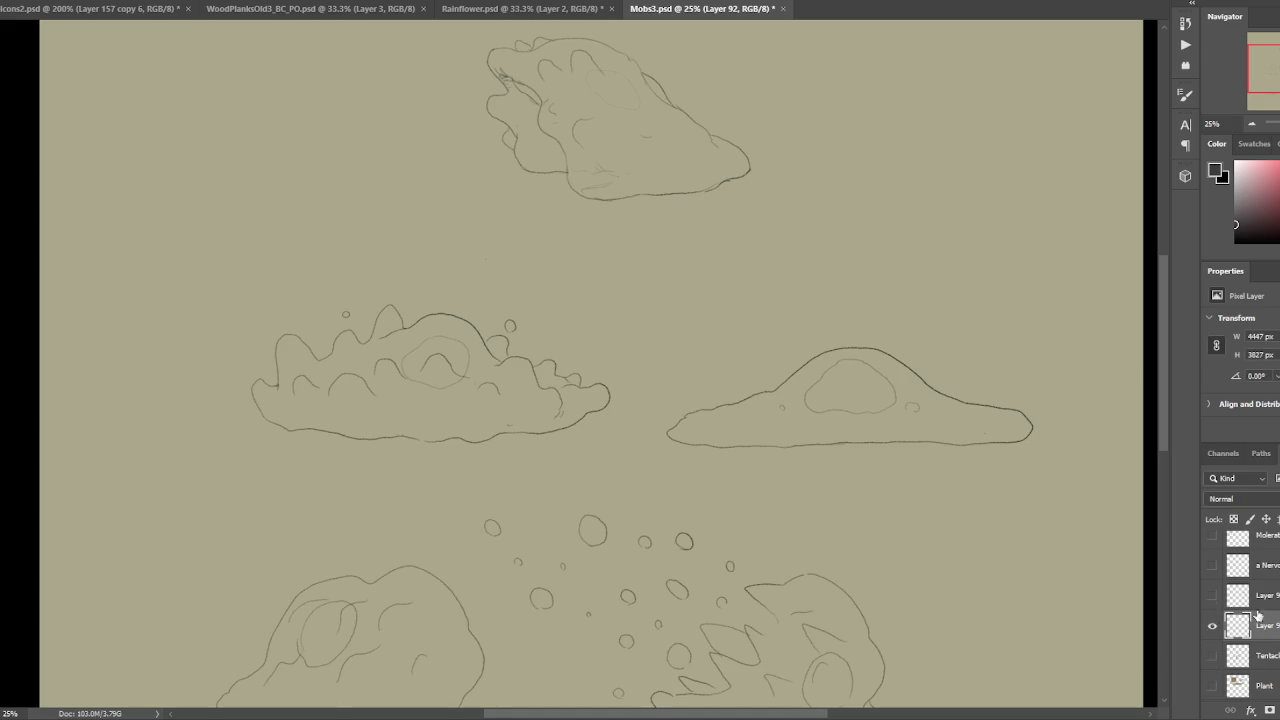
left_click(1212, 596)
key("ctrl+minus")
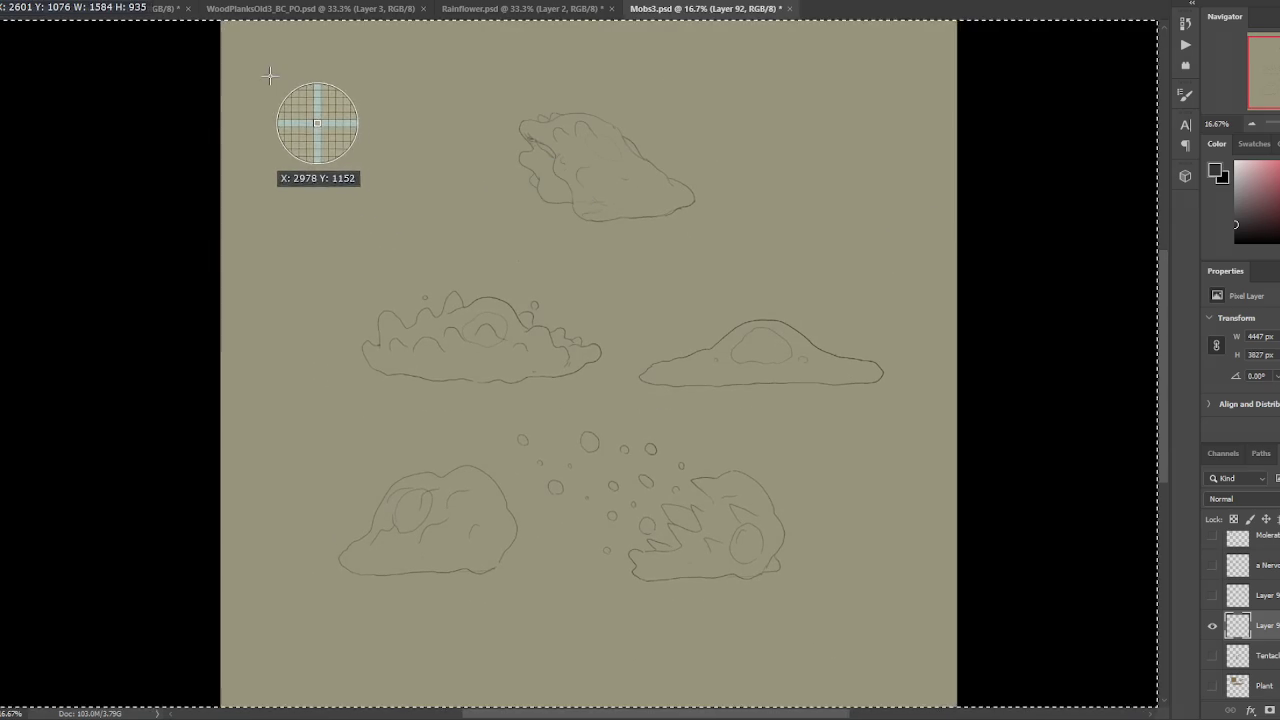
left_click_drag(270, 72, 957, 645)
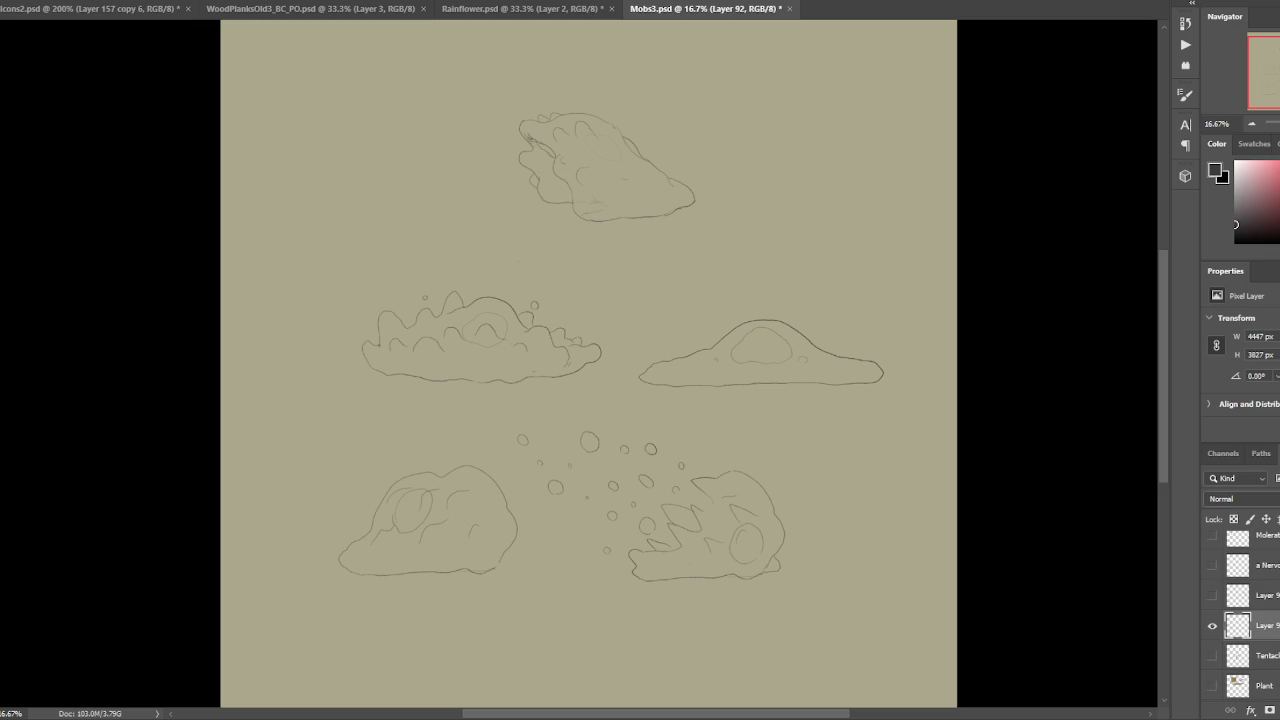
- Toggle the cloud, brain-creature and bear sketch layers on and off to preview each
left_click(1213, 625)
left_click(1213, 595)
left_click(1213, 625)
left_click(1213, 595)
left_click(1212, 565)
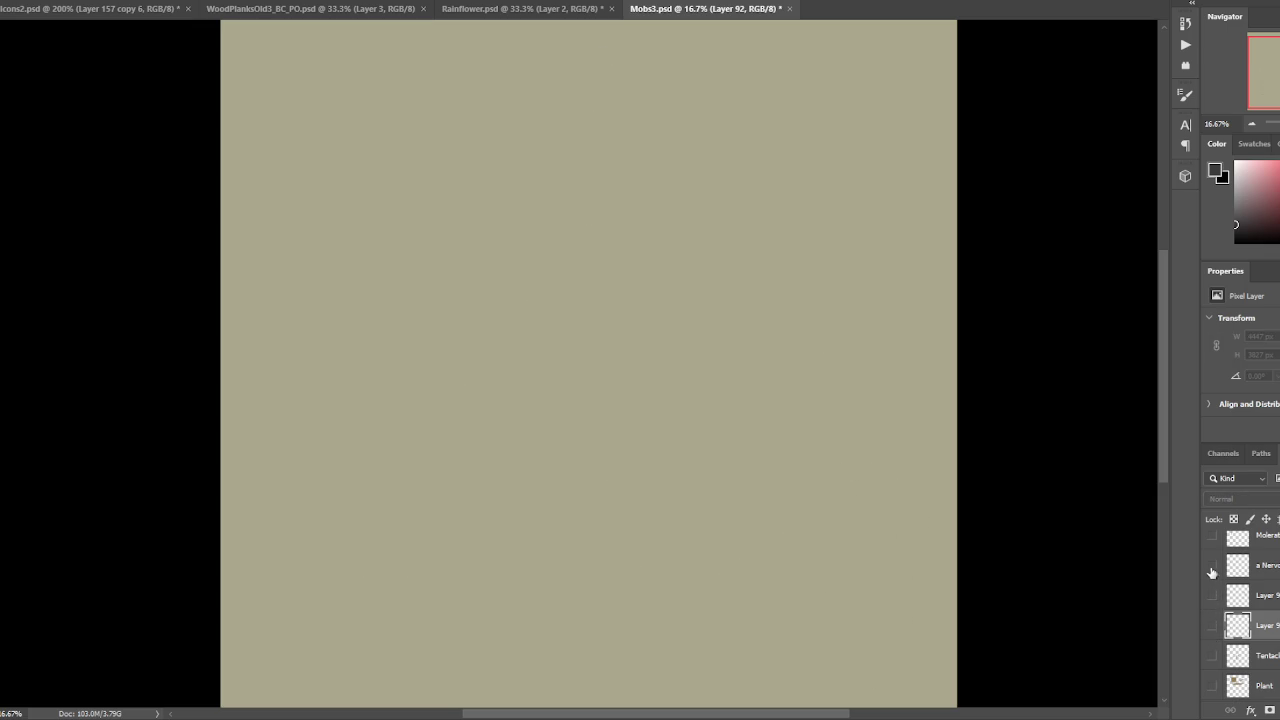
left_click(1213, 538)
left_click(1213, 538)
- Preview the three Plant sketches and the mushroom-rider sketches, then hide the mushroom riders
scroll(1206, 580, "down", 3)
left_click(1212, 595)
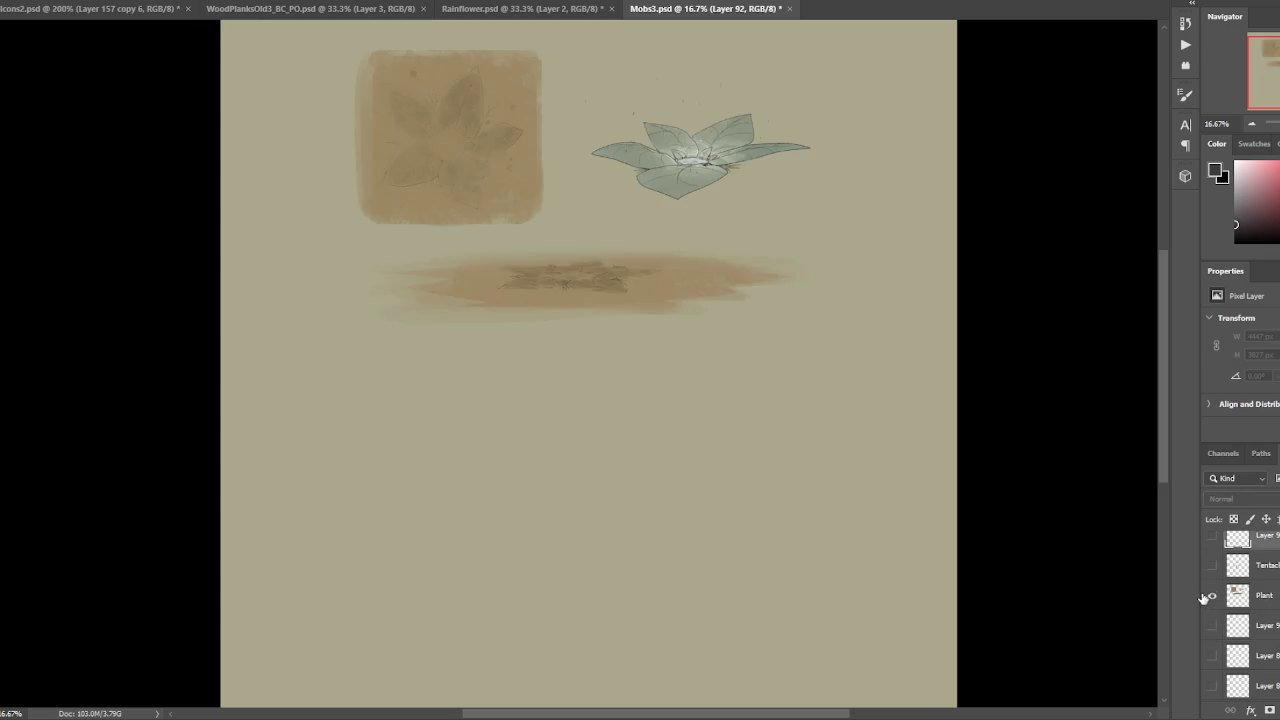
left_click(1211, 597)
left_click(1213, 655)
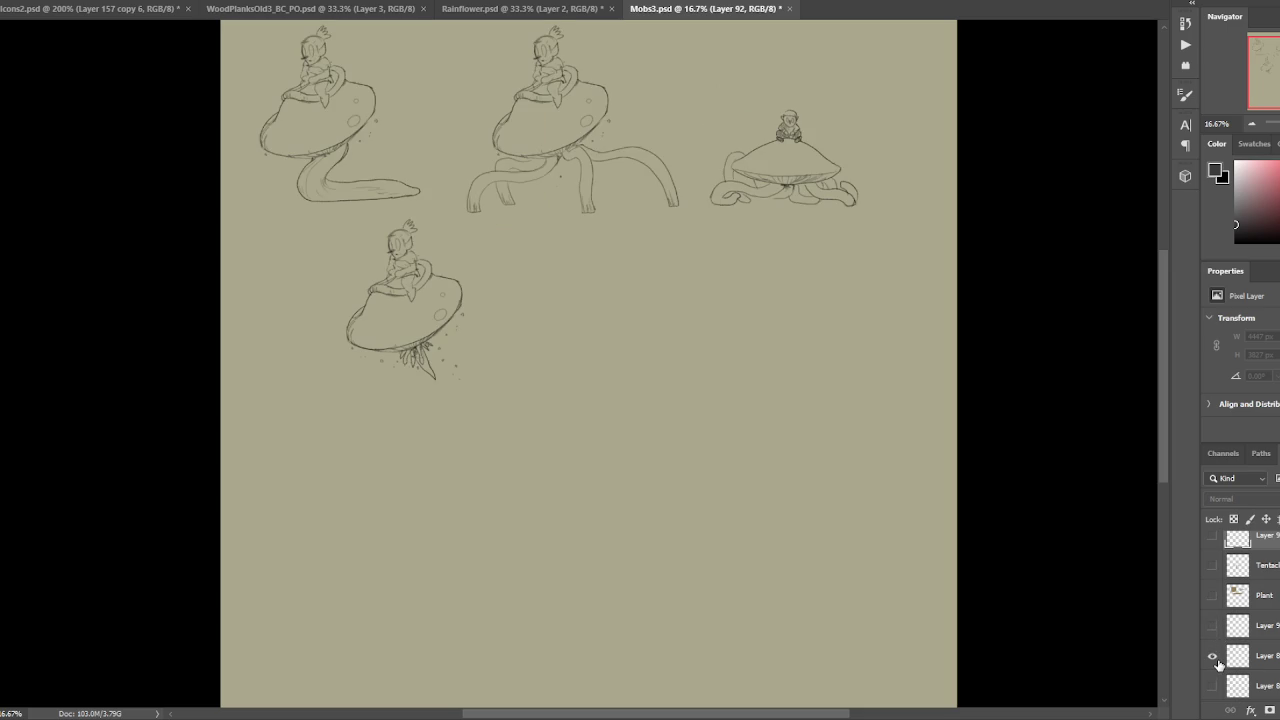
left_click(1213, 656)
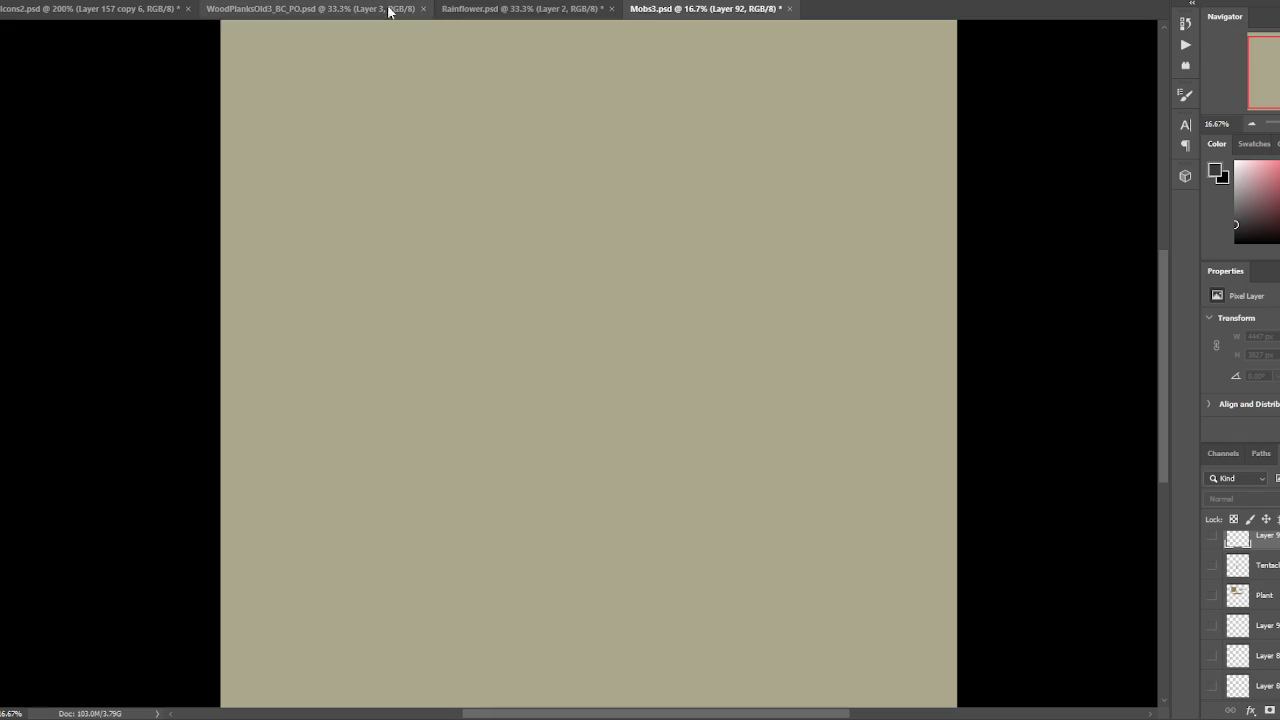
- Switch to Icons2.psd, zoom out, and hide the red-and-blue placeholder overlay group
left_click(247, 6)
left_click(108, 10)
left_click_drag(438, 113, 556, 150)
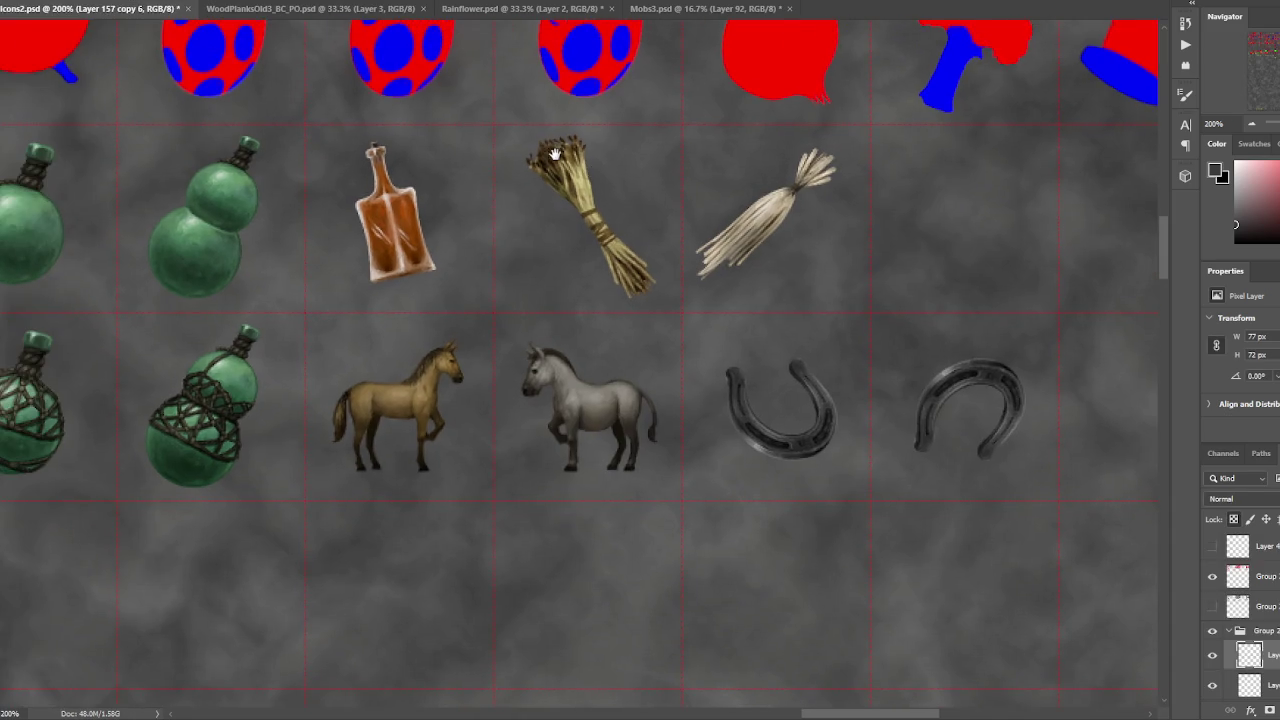
key("ctrl+minus")
key("ctrl+minus")
key("ctrl+minus")
scroll(1086, 517, "up", 3)
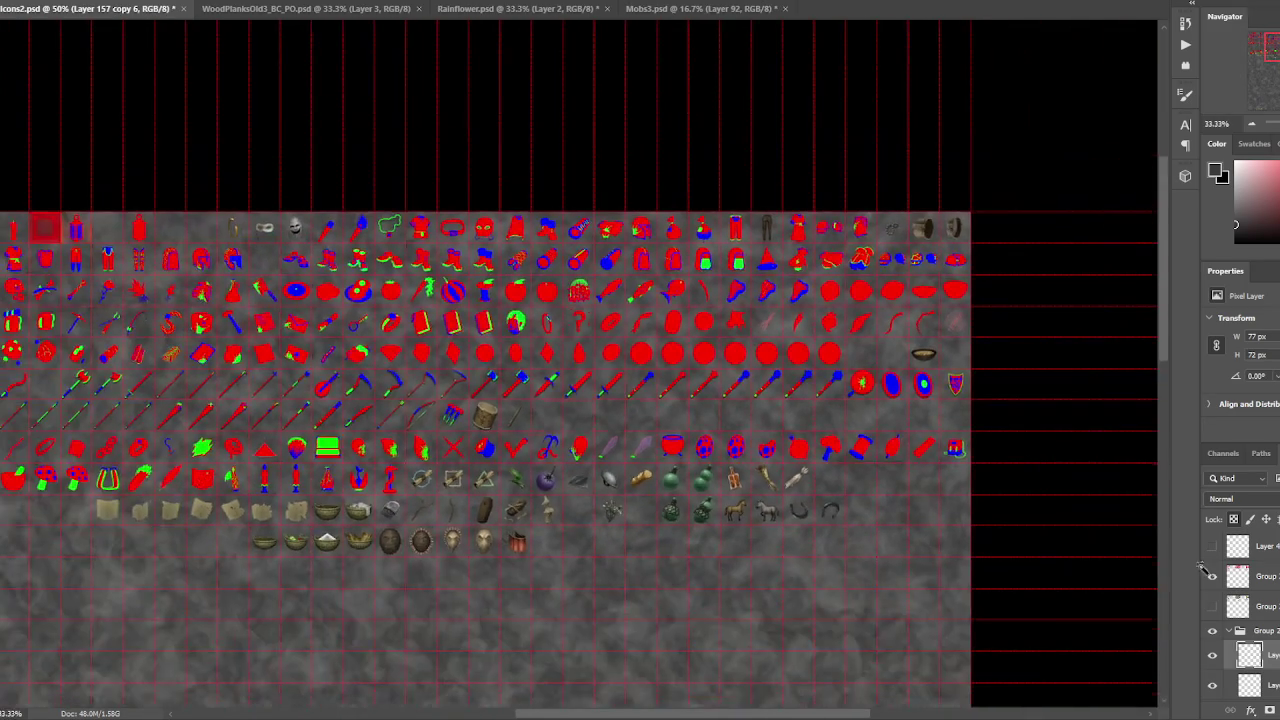
left_click(1212, 576)
- Zoom in on the top rows of painted icons and pan across them
left_click_drag(443, 410, 828, 414)
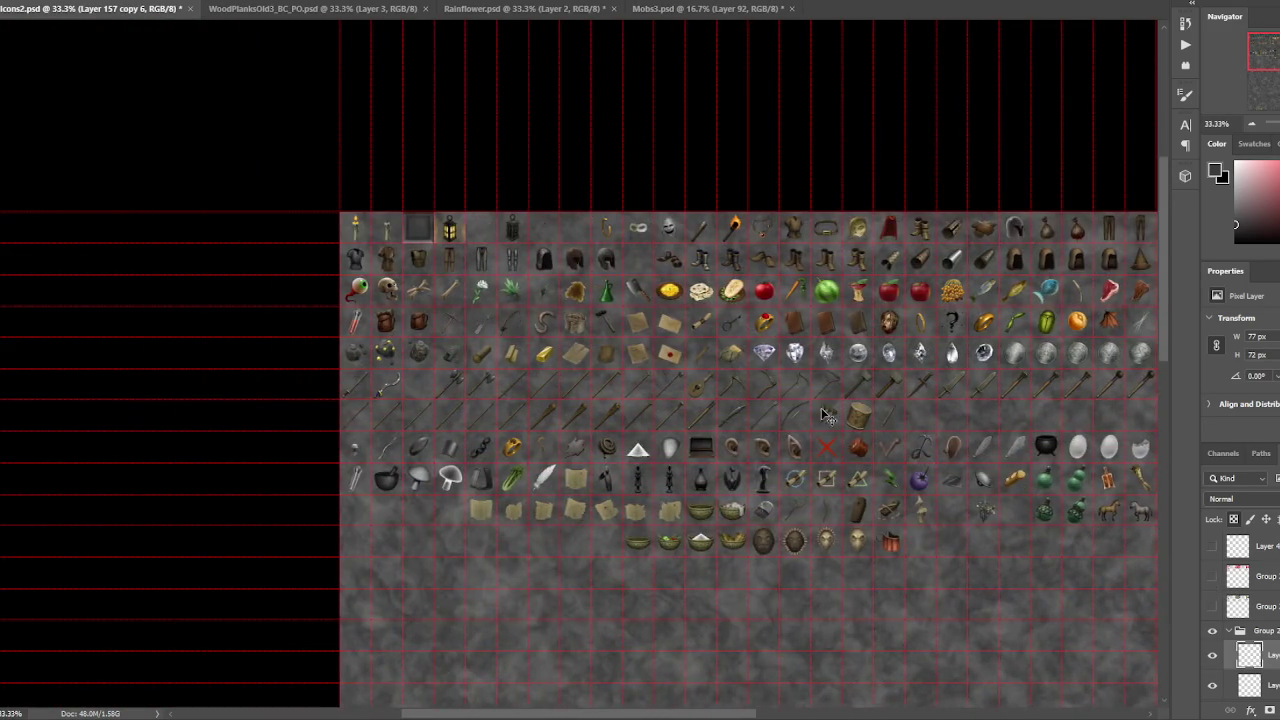
key("ctrl+plus")
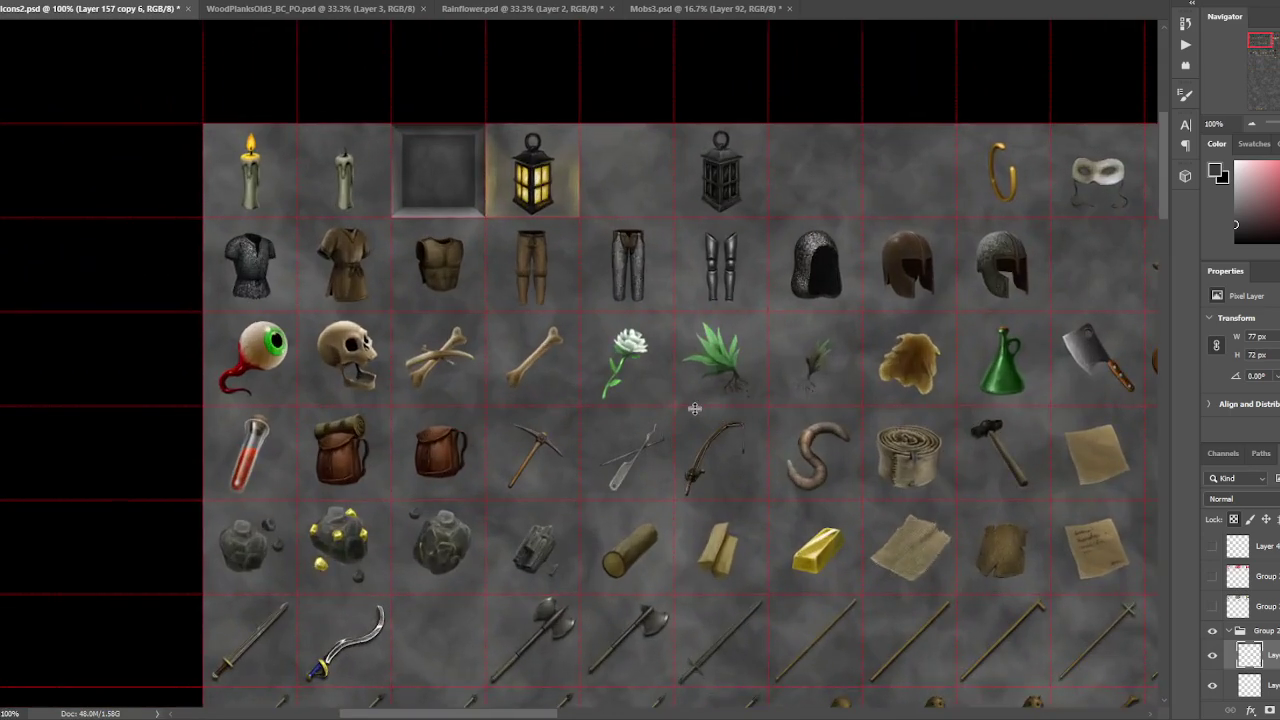
left_click_drag(566, 319, 830, 512)
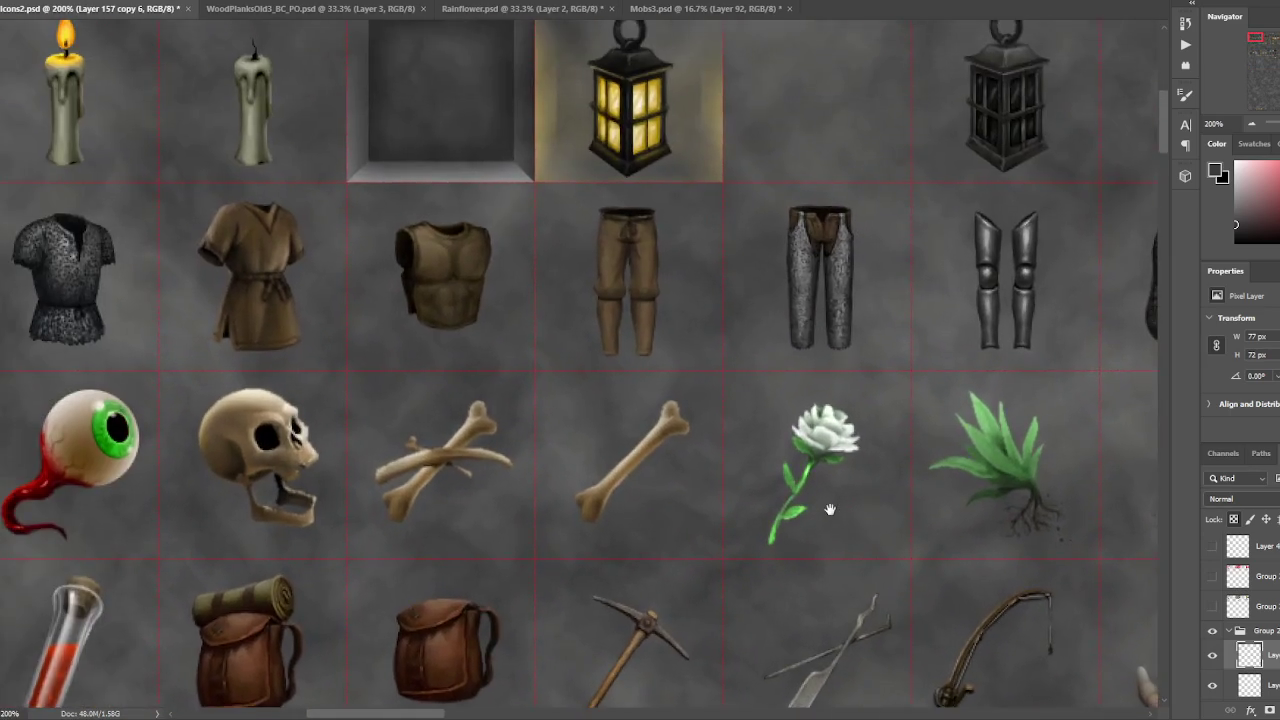
key("ctrl+plus")
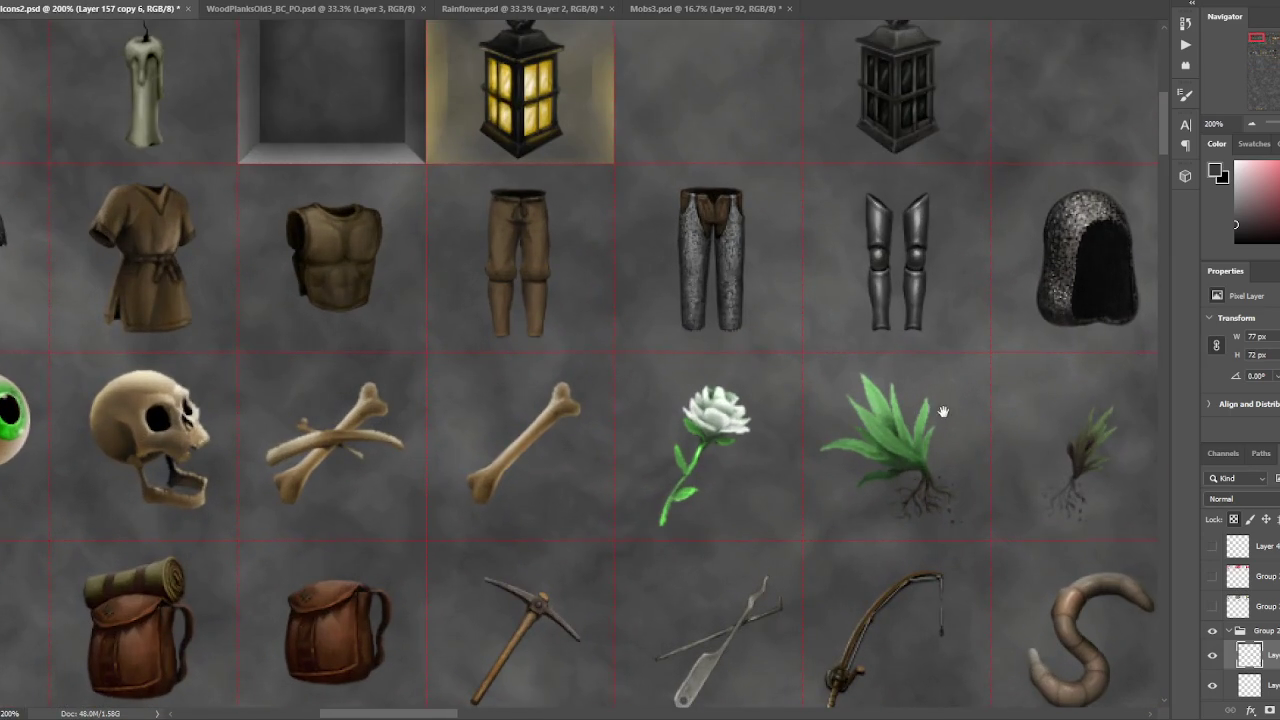
left_click_drag(943, 411, 726, 388)
scroll(765, 383, "right", 3)
key("ctrl+minus")
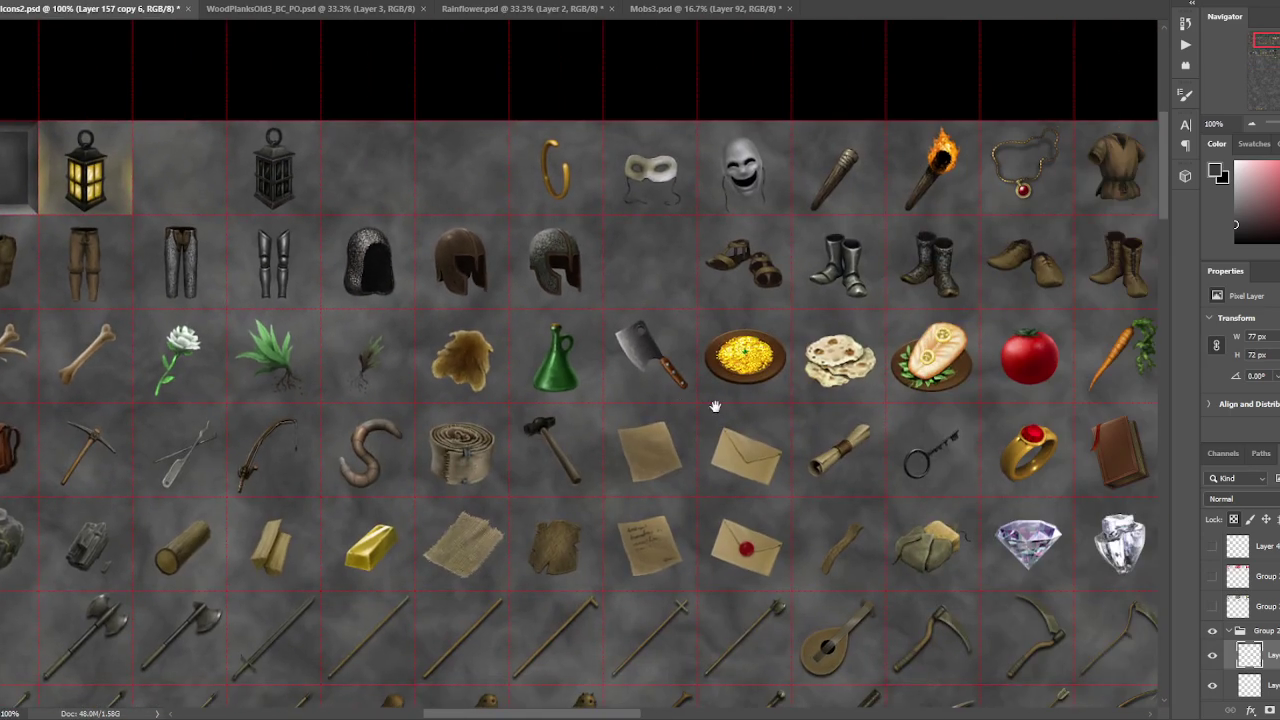
left_click_drag(956, 403, 643, 354)
- Scroll through the icon sheet to center the scroll, coffin and mask icons
scroll(681, 393, "right", 3)
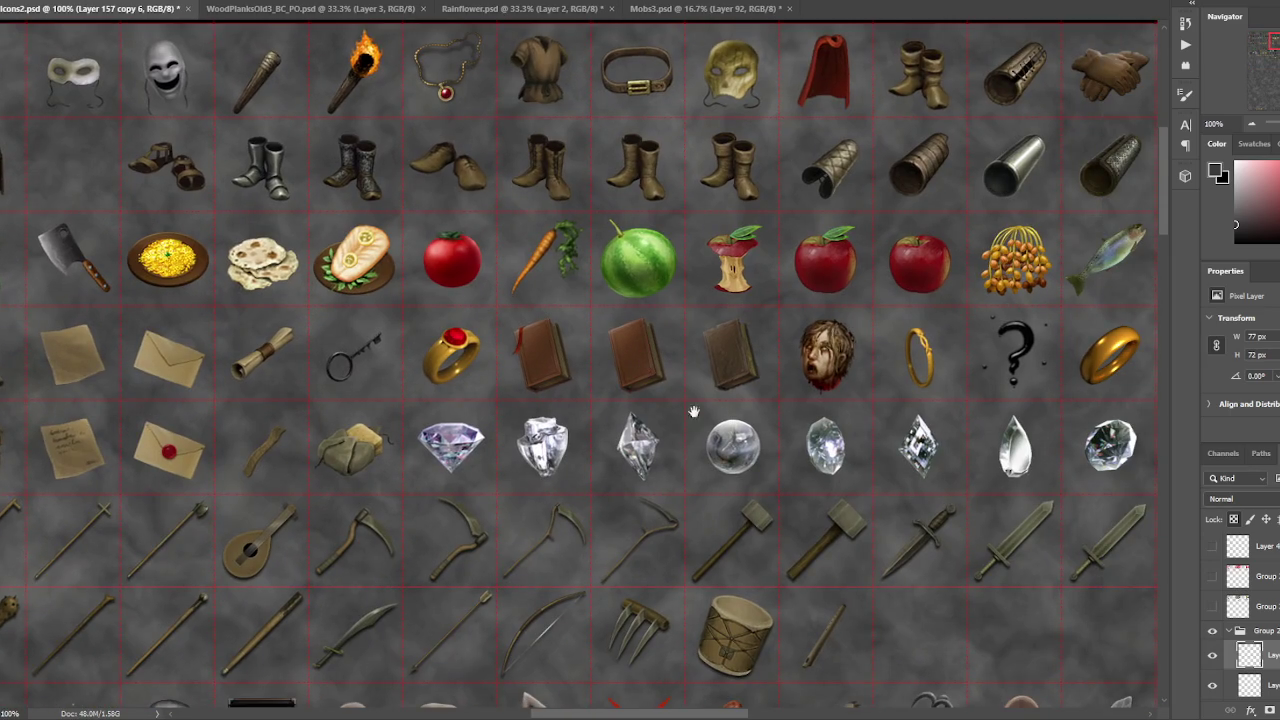
scroll(641, 340, "down", 2)
scroll(641, 340, "right", 2)
scroll(620, 330, "down", 5)
scroll(590, 320, "down", 5)
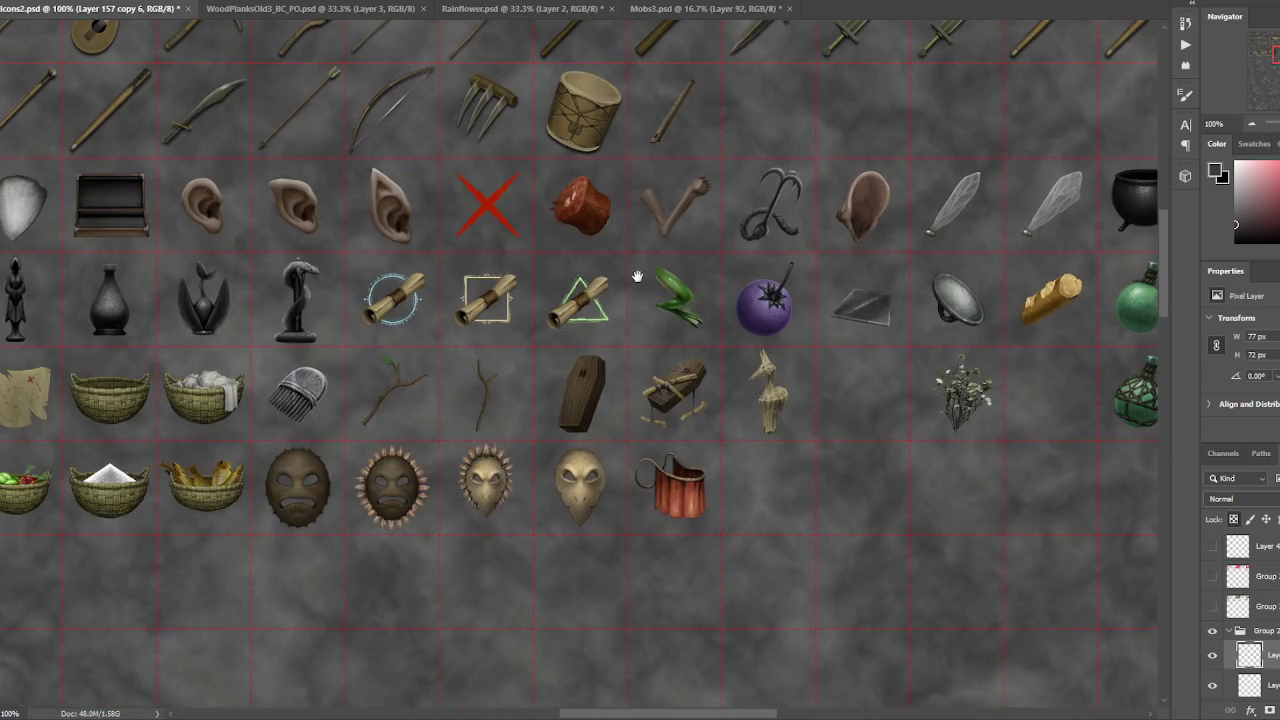
scroll(549, 311, "right", 3)
scroll(549, 311, "right", 2)
scroll(600, 320, "right", 4)
scroll(586, 334, "left", 4)
scroll(660, 330, "up", 2)
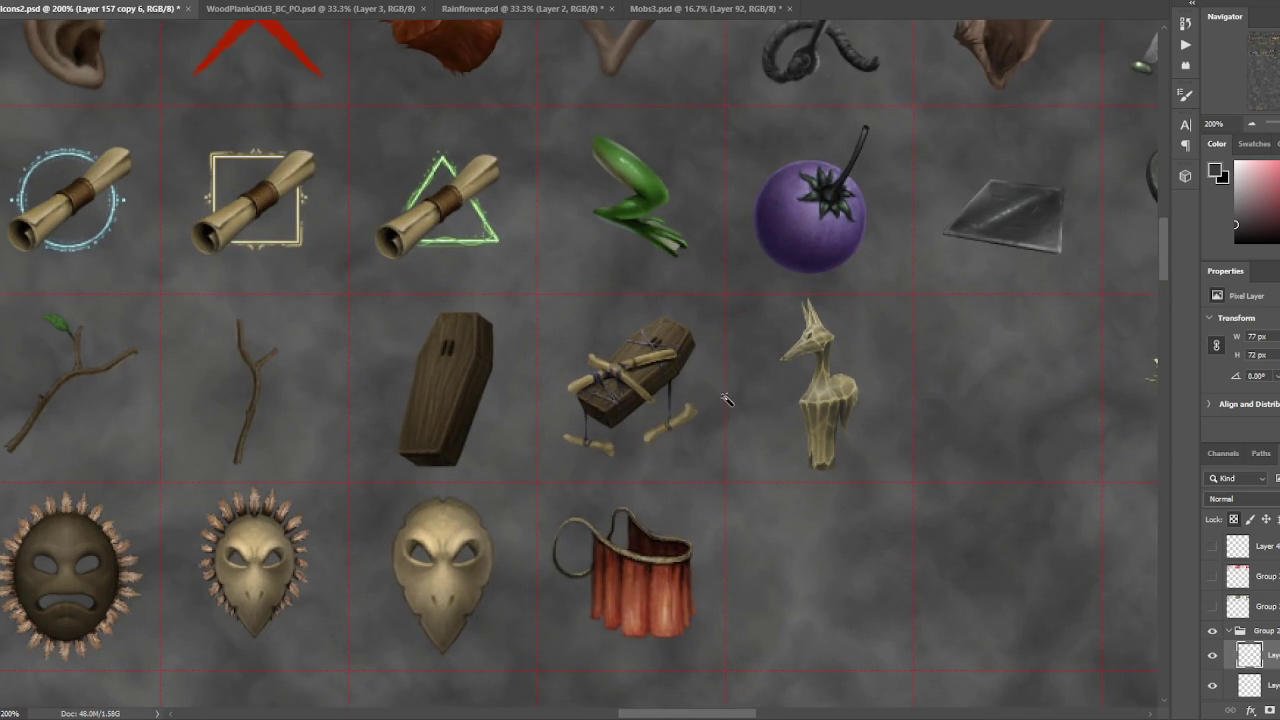
left_click_drag(776, 394, 722, 284)
scroll(722, 284, "down", 3)
scroll(590, 400, "up", 3)
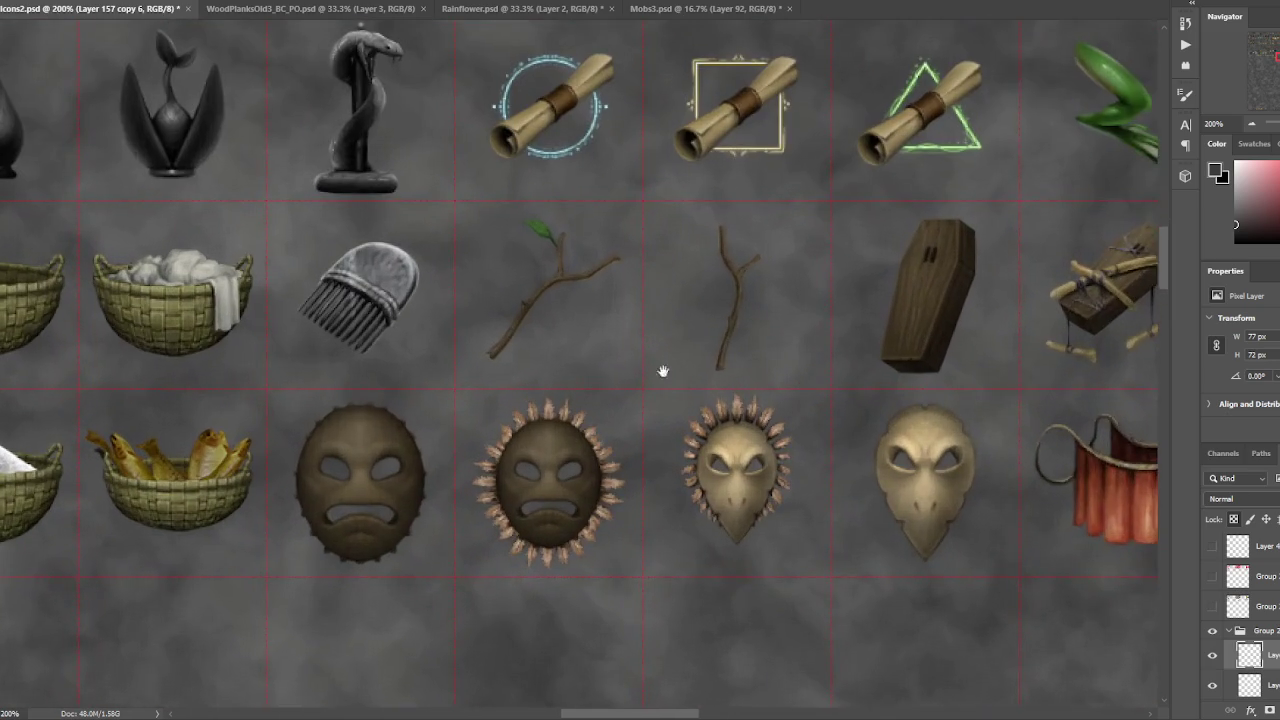
left_click_drag(650, 370, 752, 380)
scroll(752, 380, "left", 3)
scroll(833, 370, "down", 2)
- Pan across the remaining icon columns down to the horses and horseshoes row
left_click_drag(575, 357, 823, 372)
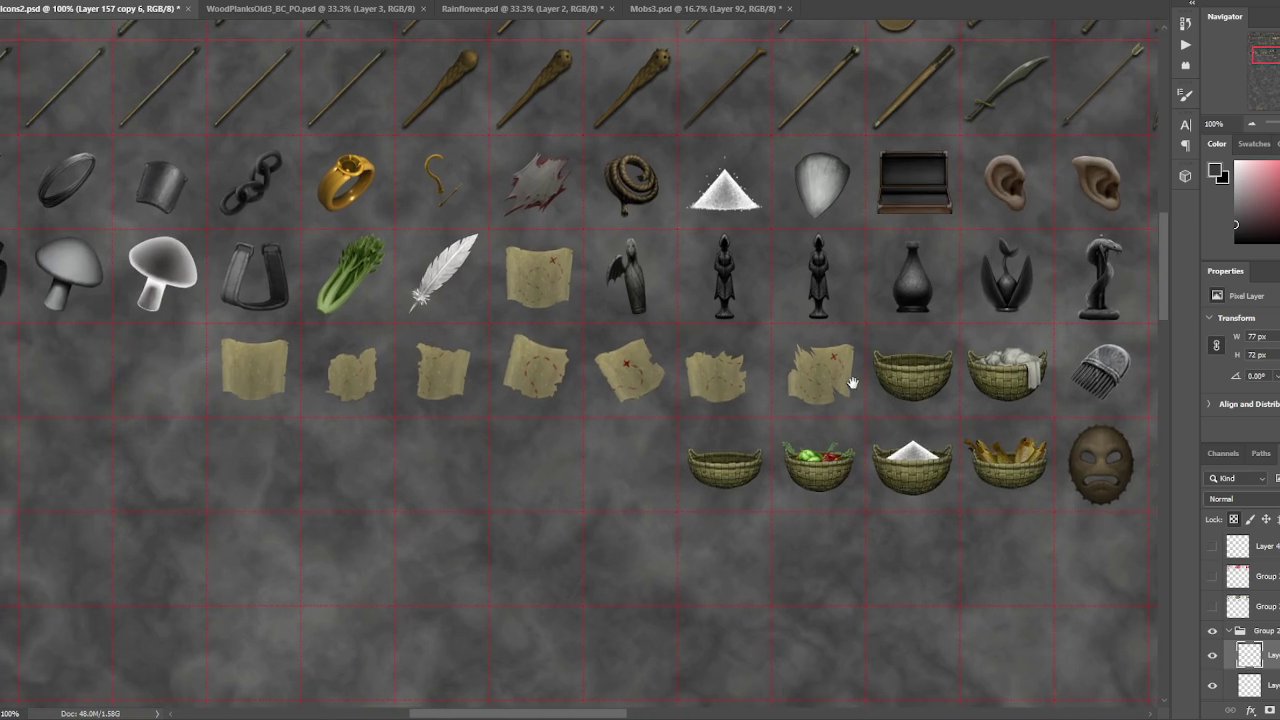
scroll(800, 370, "right", 2)
scroll(870, 340, "right", 3)
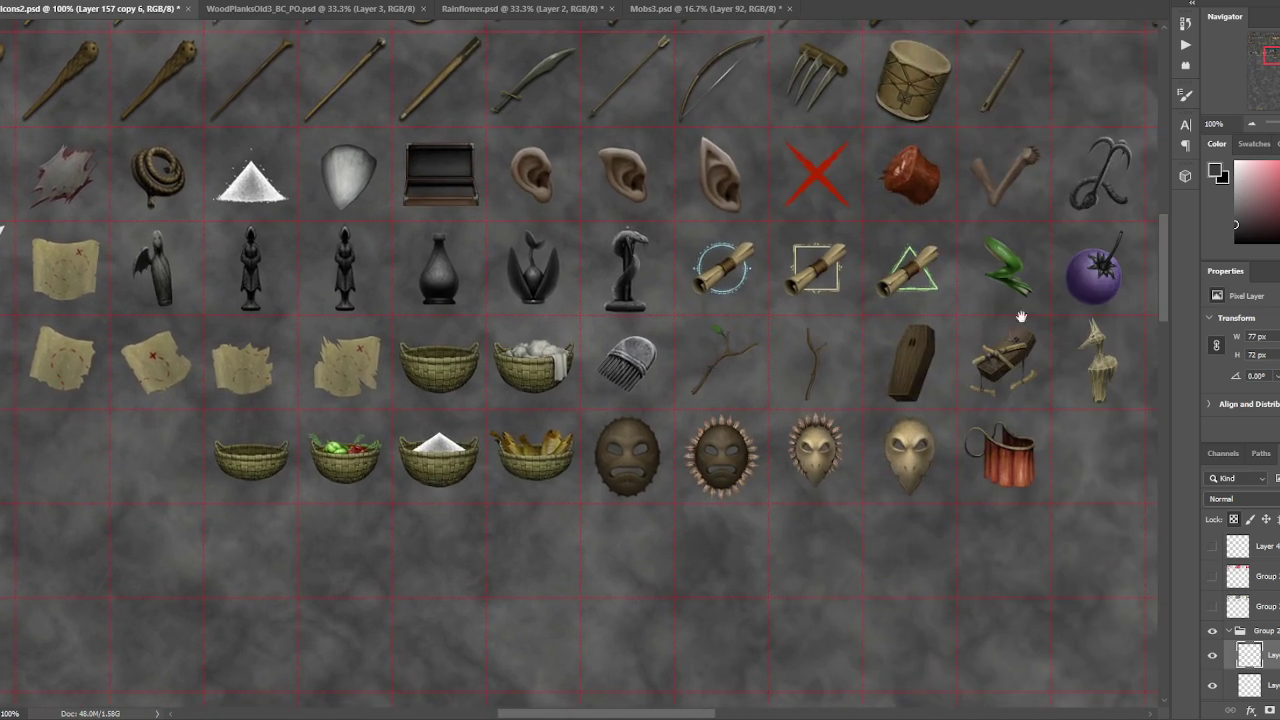
scroll(700, 335, "right", 4)
scroll(645, 326, "right", 3)
scroll(814, 343, "right", 3)
scroll(800, 357, "right", 1)
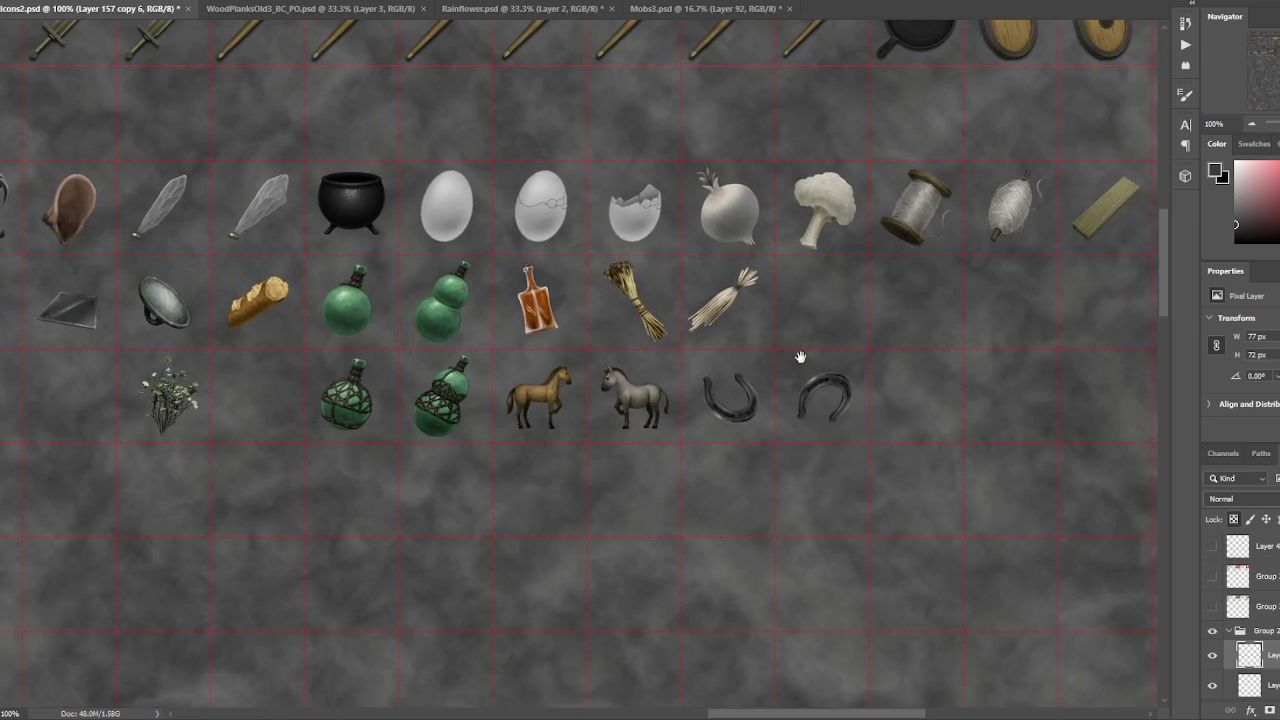
scroll(800, 357, "down", 2)
scroll(800, 357, "up", 3)
scroll(800, 357, "down", 1)
scroll(806, 397, "up", 2)
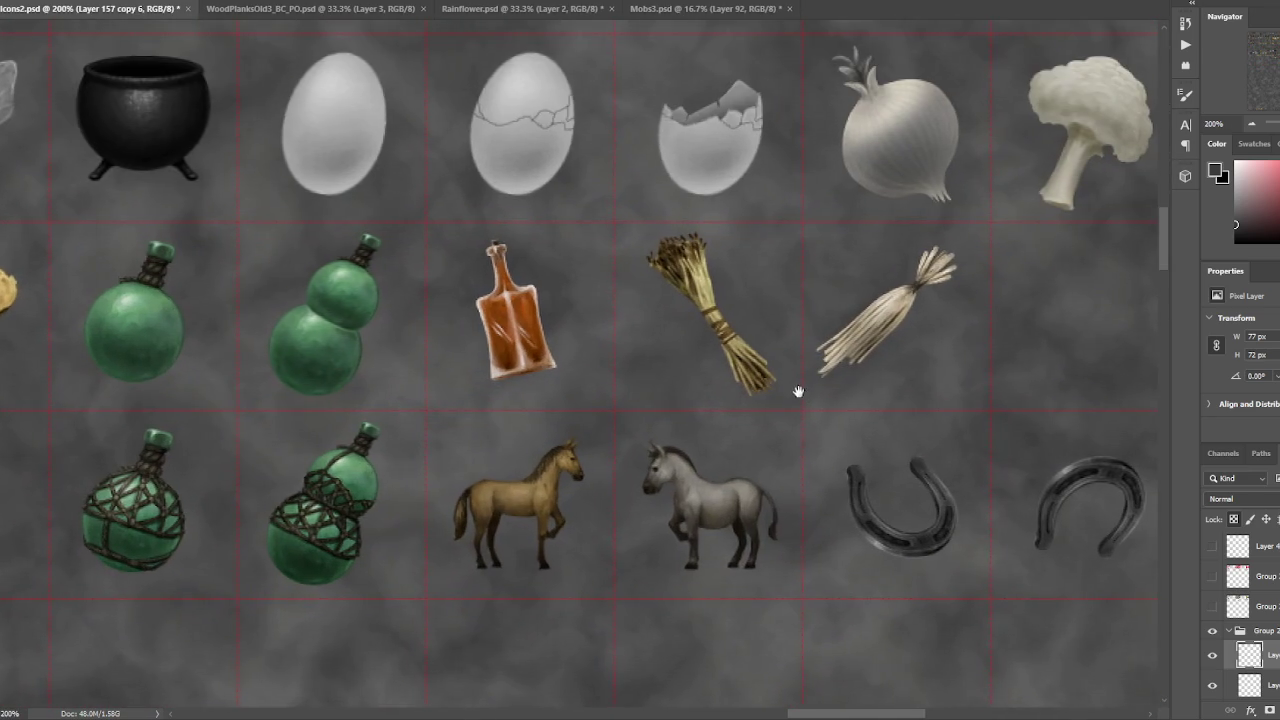
scroll(787, 398, "down", 2)
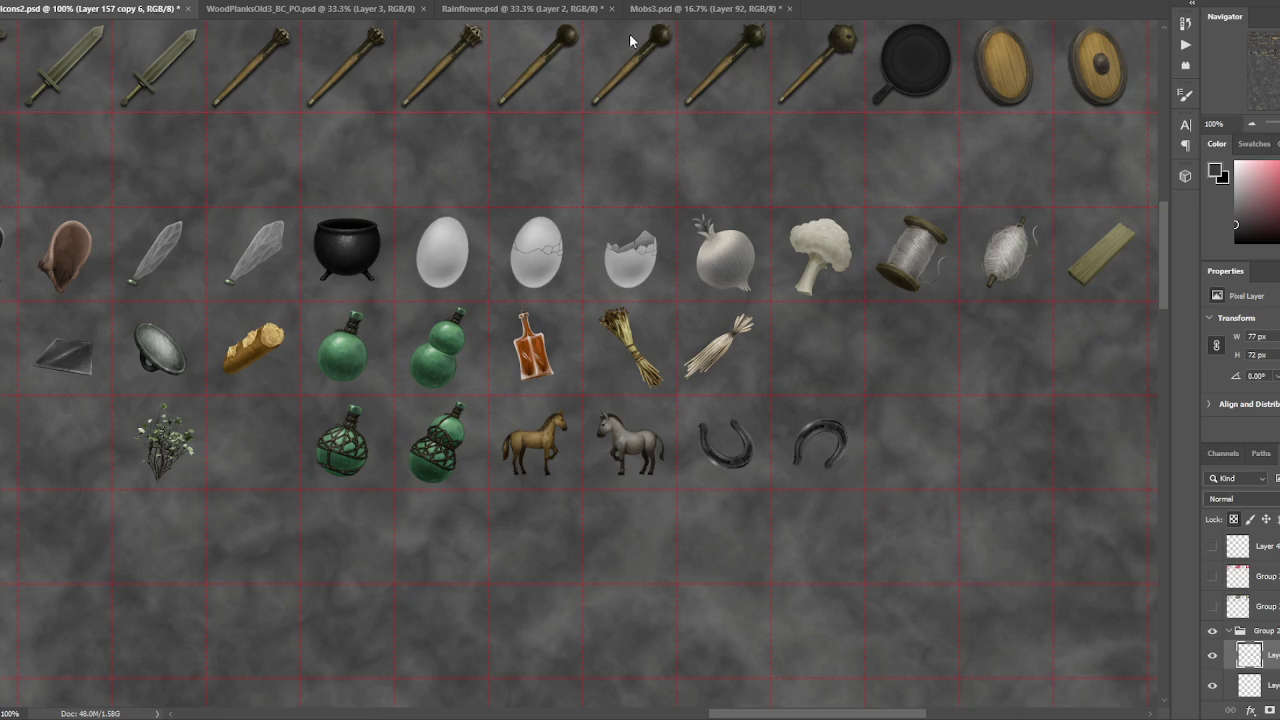
- In Mobs3.psd, briefly show the Plant and mushroom-rider sketch layers, then hide them
left_click(681, 8)
scroll(1232, 636, "up", 1)
scroll(1230, 625, "up", 1)
scroll(1225, 615, "up", 1)
scroll(1216, 601, "up", 1)
left_click(1213, 596)
left_click(1211, 656)
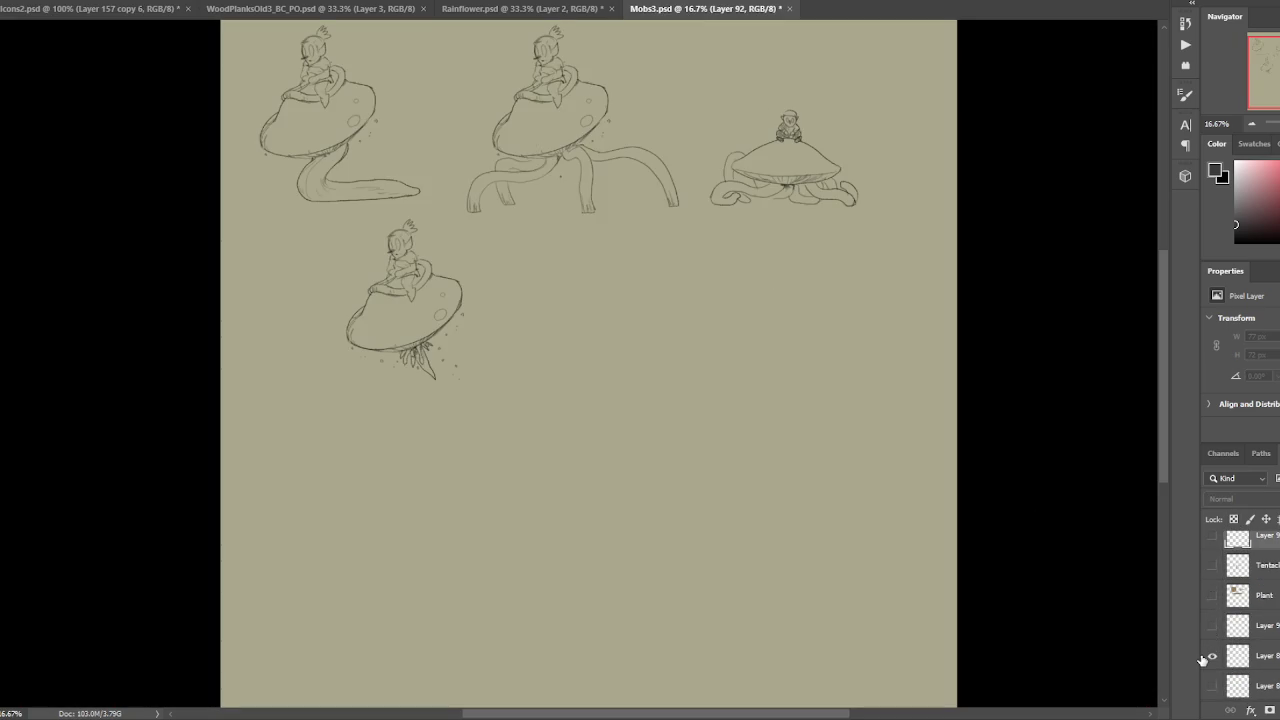
left_click(1211, 686)
- Preview the skull, tentacle, mushroom, brain and cloud sketches, leaving every sketch layer hidden
scroll(1204, 655, "down", 1)
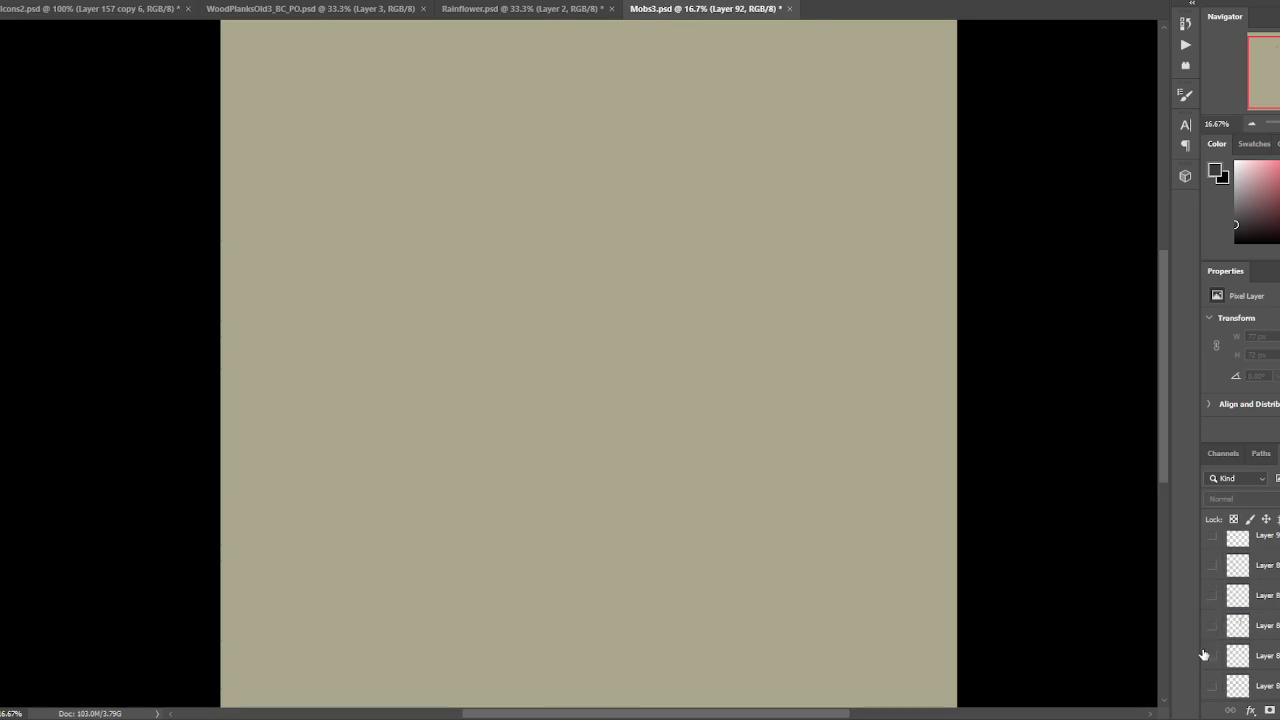
left_click(1211, 686)
left_click(1211, 656)
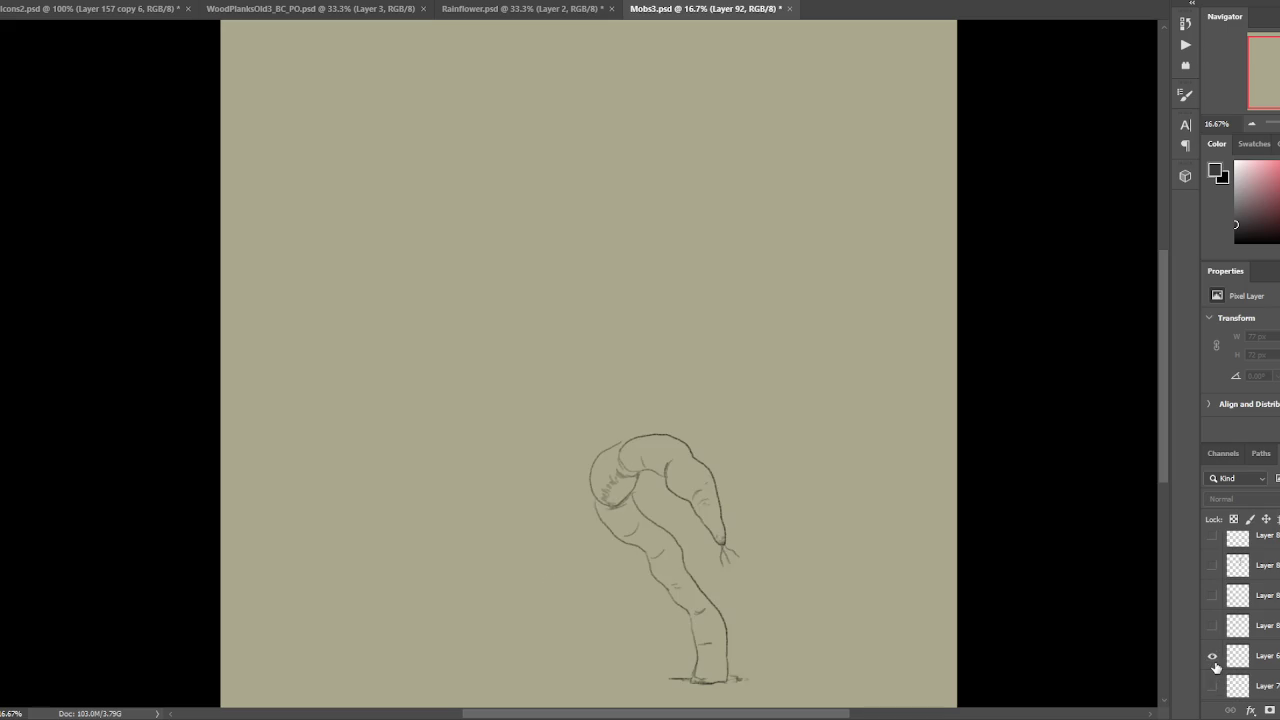
scroll(1217, 615, "up", 1)
left_click(1220, 603)
left_click(1211, 567)
scroll(1215, 600, "up", 2)
left_click(1213, 597)
left_click(1213, 597)
left_click(1211, 625)
left_click(1211, 655)
left_click(1210, 625)
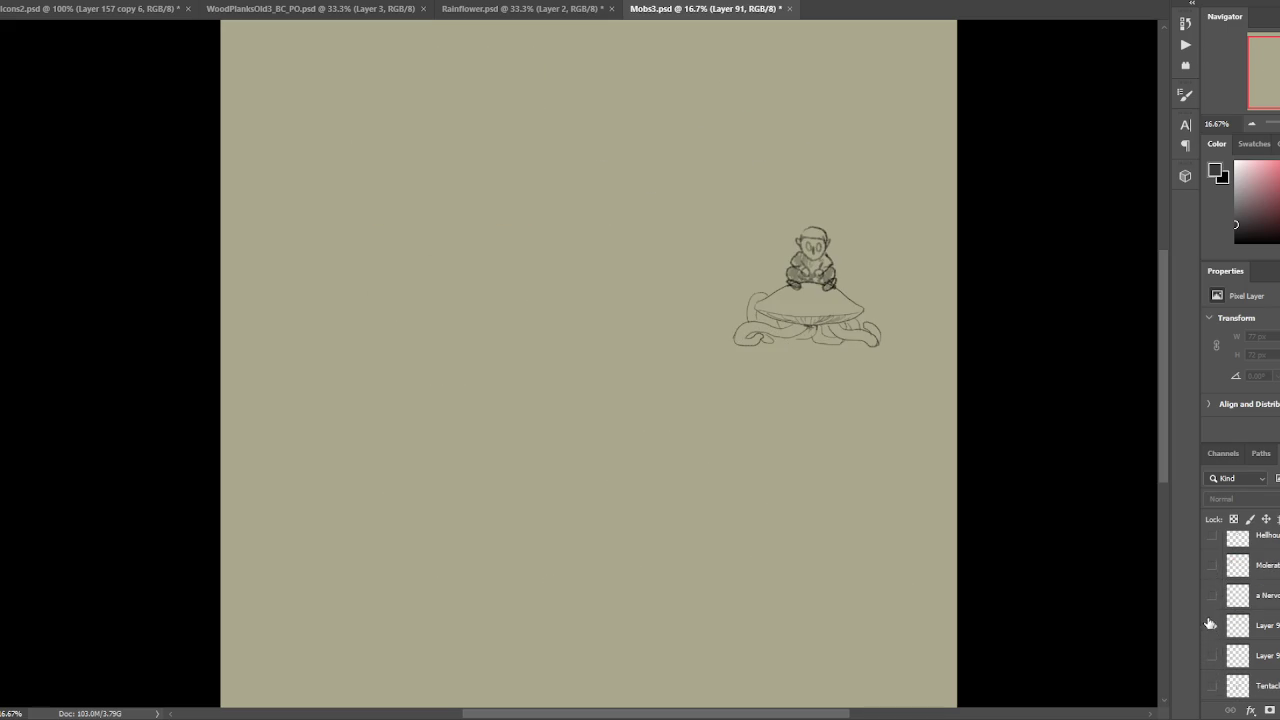
left_click(1210, 625)
- Save Mobs3.psd, then bring up the WoodPlanksOld3 texture via the Rainflower document
key("ctrl+s")
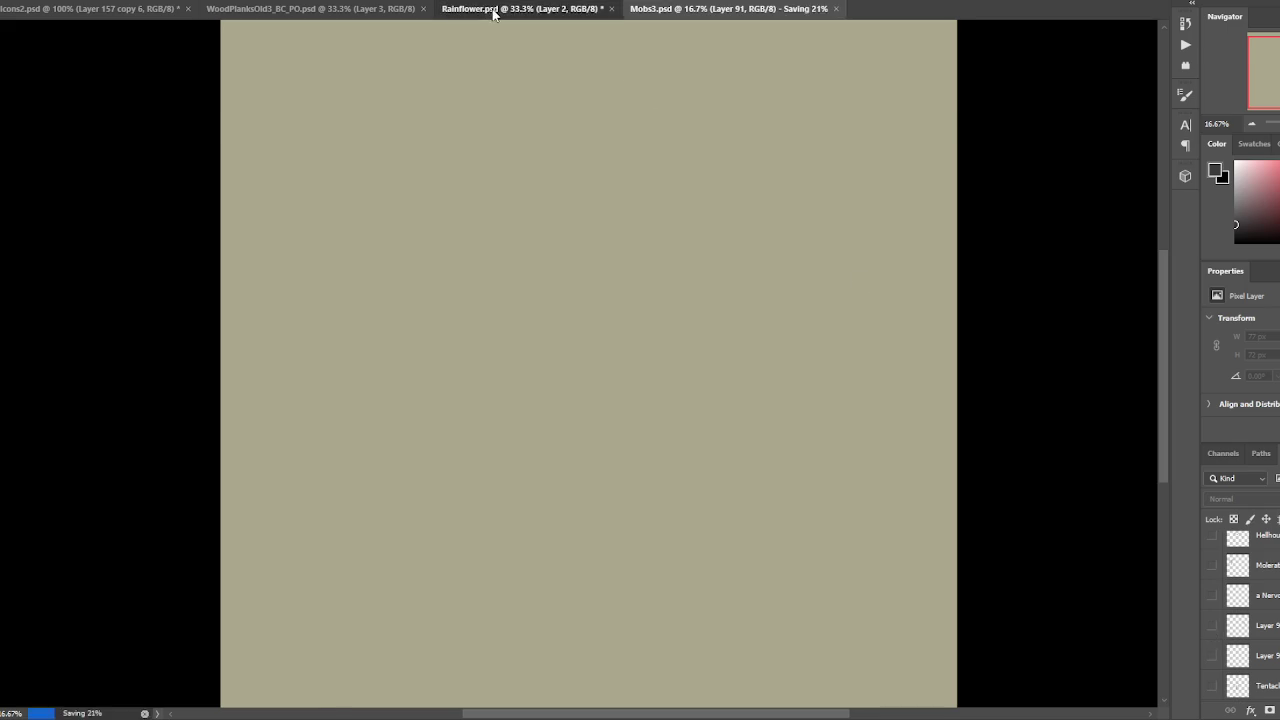
left_click(492, 12)
left_click(386, 12)
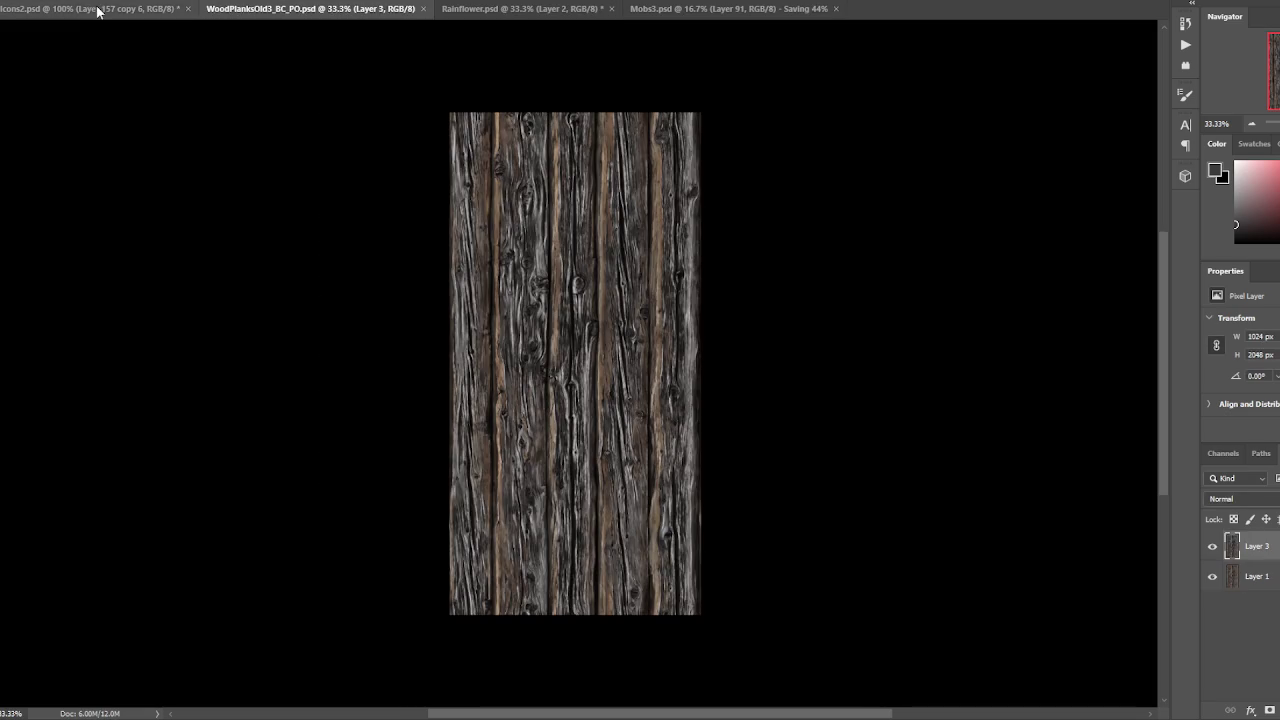
- After glancing at Rainflower and Mobs3, save Icons2.psd and deselect the horseshoe
left_click(97, 10)
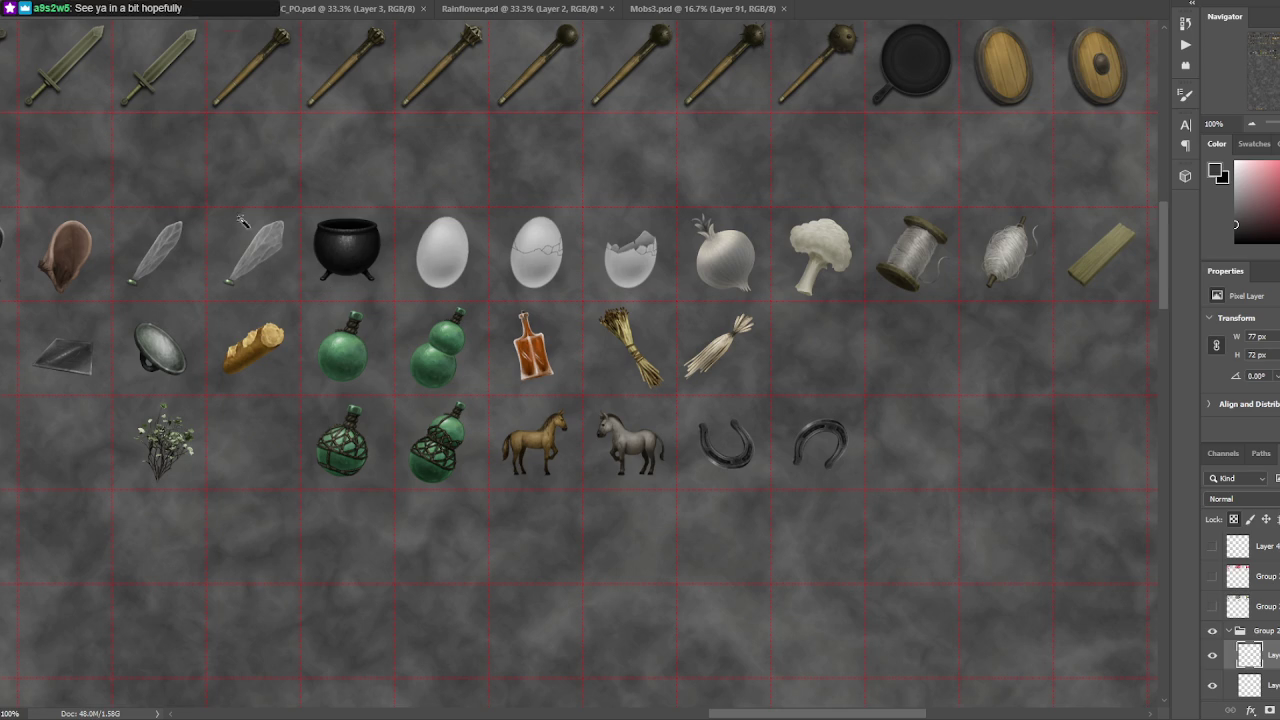
scroll(510, 147, "up", 1)
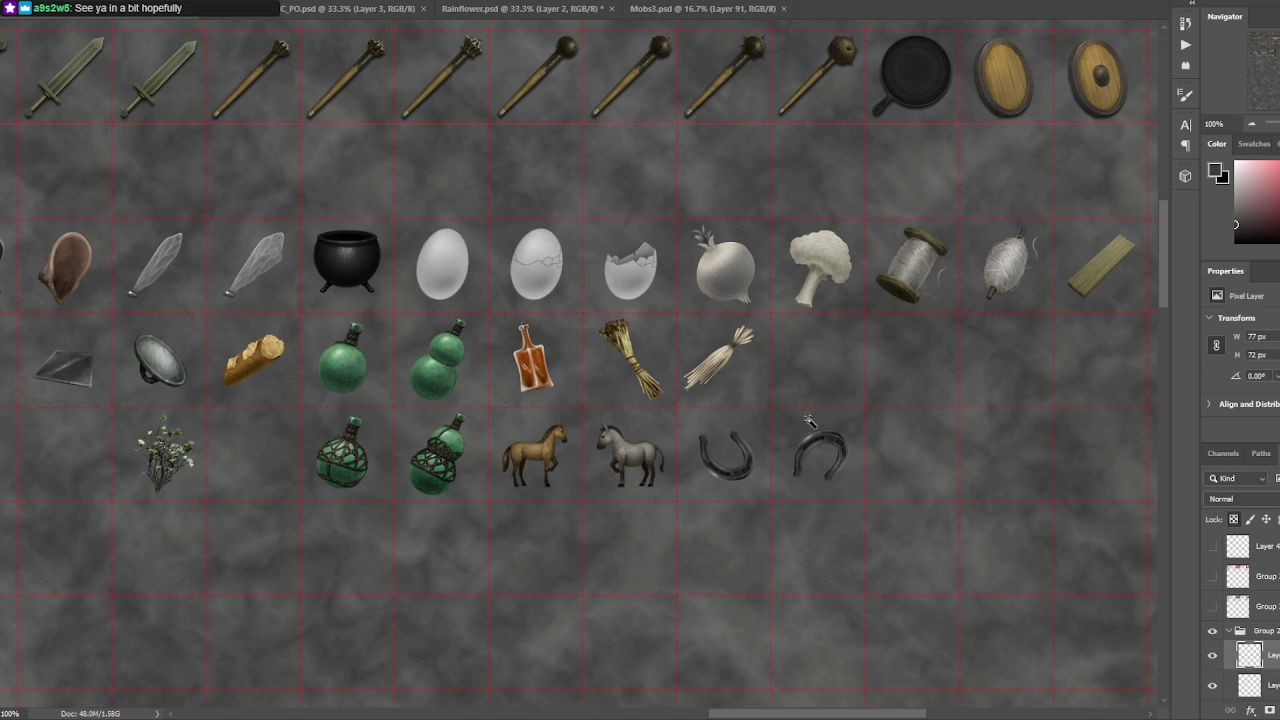
left_click(492, 18)
left_click(690, 14)
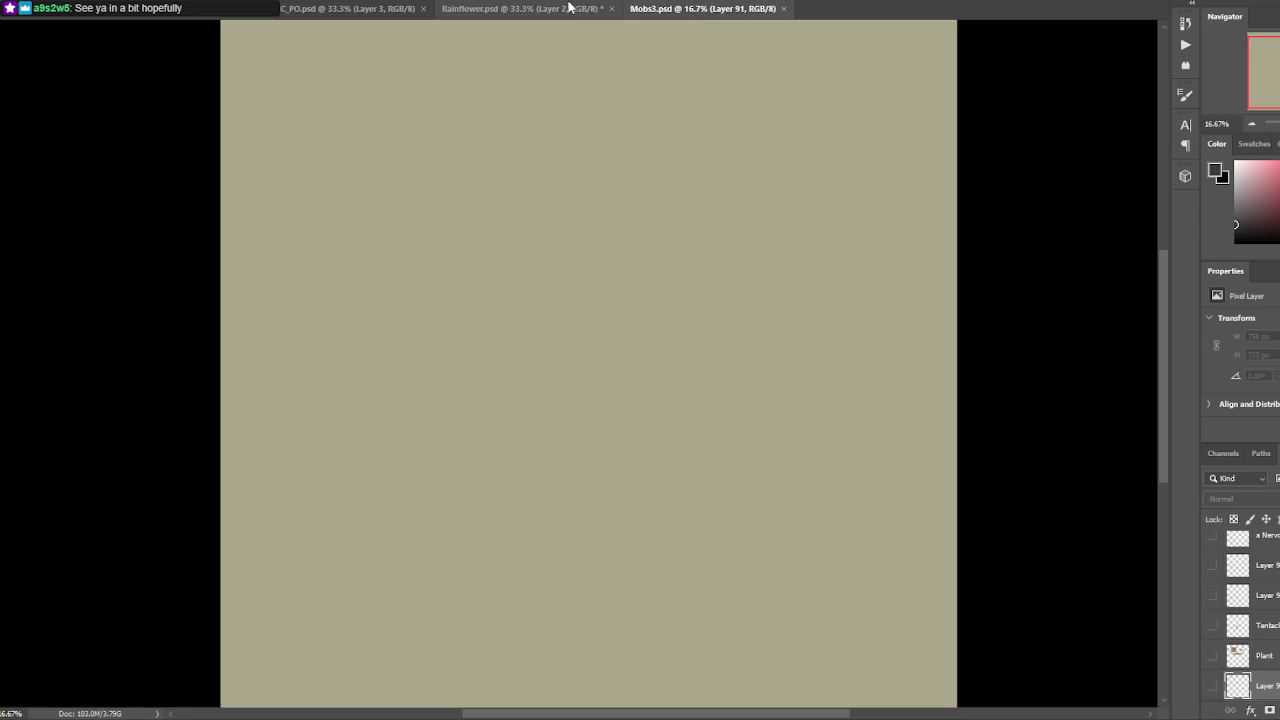
left_click(125, 16)
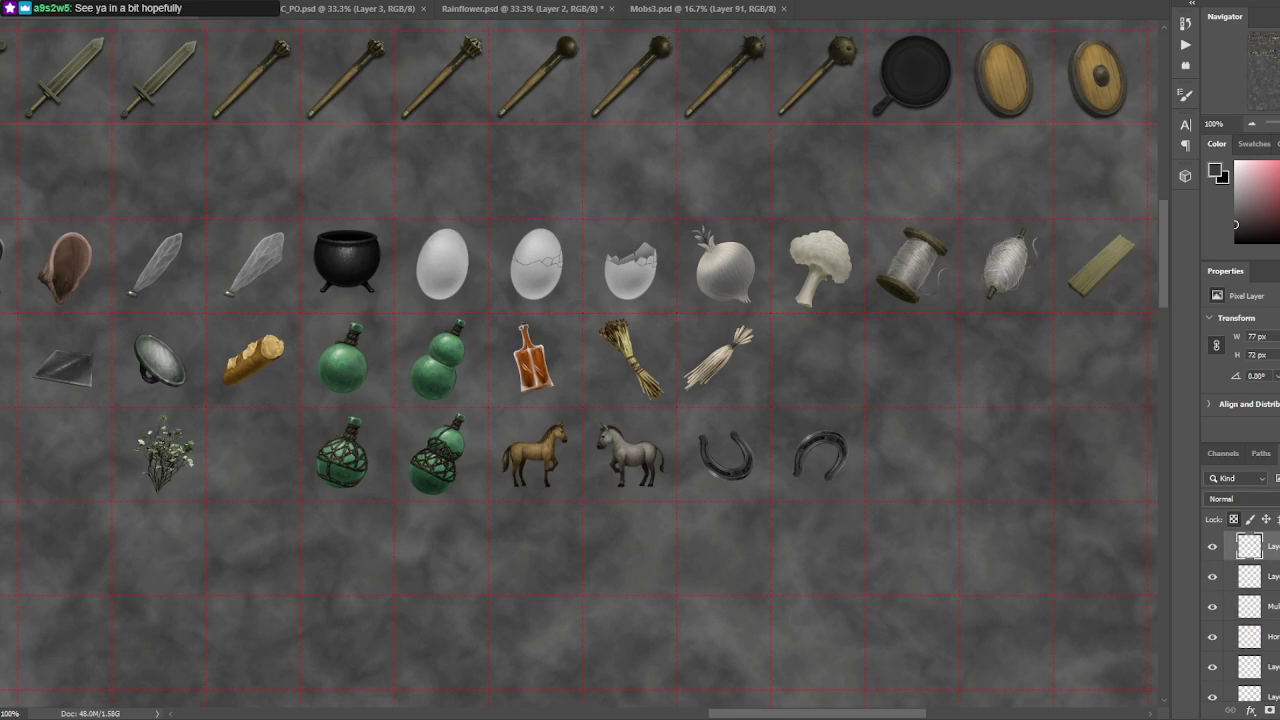
key("ctrl+s")
key("ctrl+d")
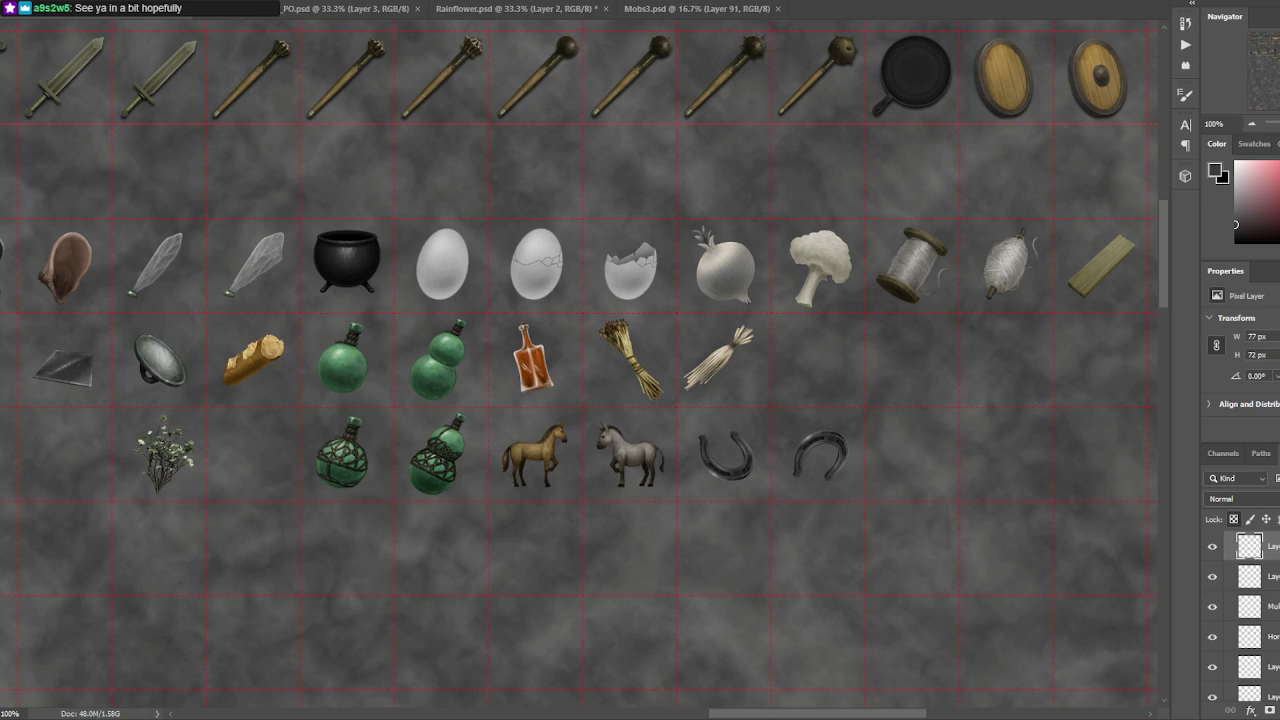